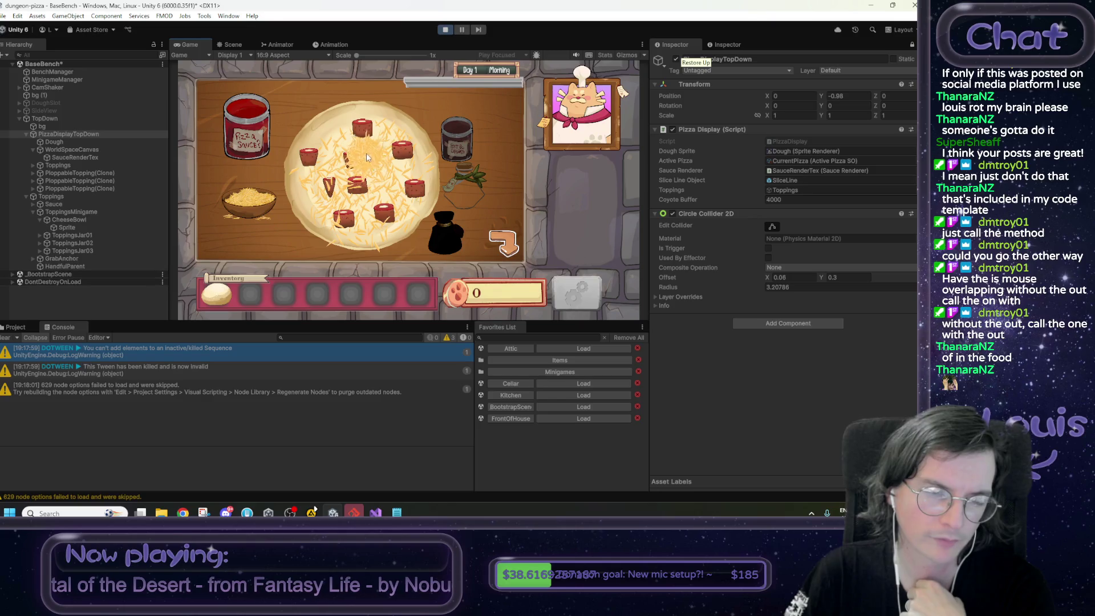
- Stop the pizza play test and bring PizzaDisplay.cs's mouse-correction code up in Visual Studio
left_click(444, 30)
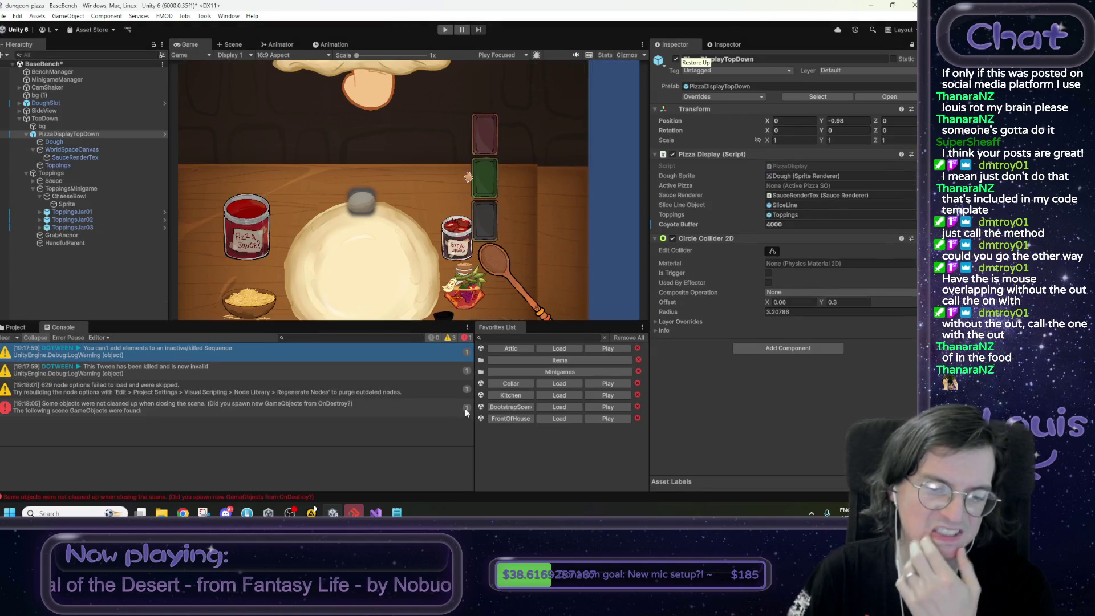
left_click(376, 513)
scroll(291, 311, "up", 1)
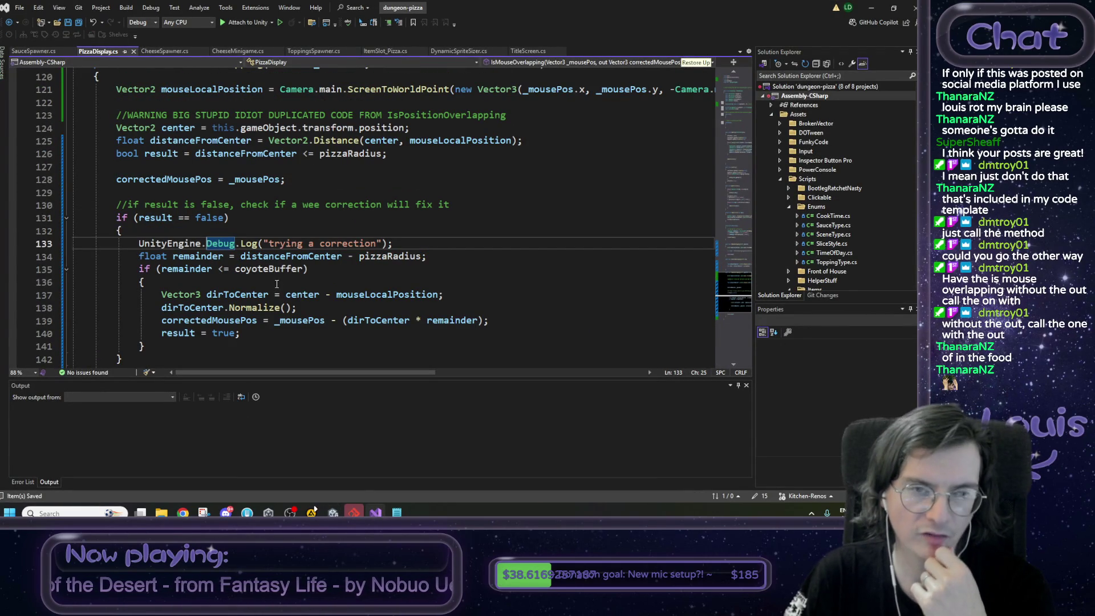
double_click(158, 219)
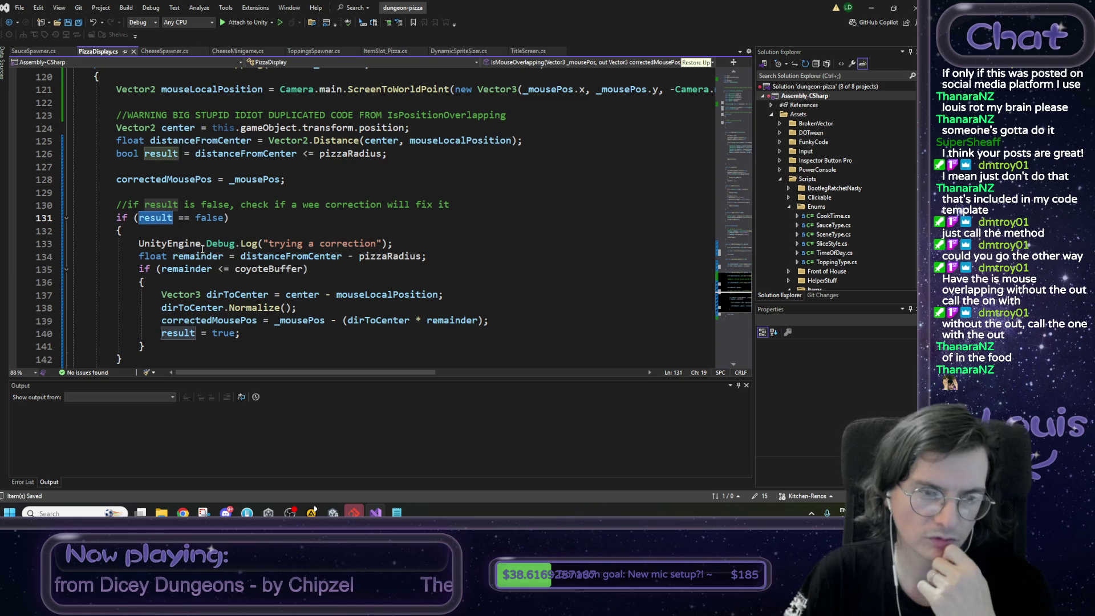
scroll(211, 228, "up", 3)
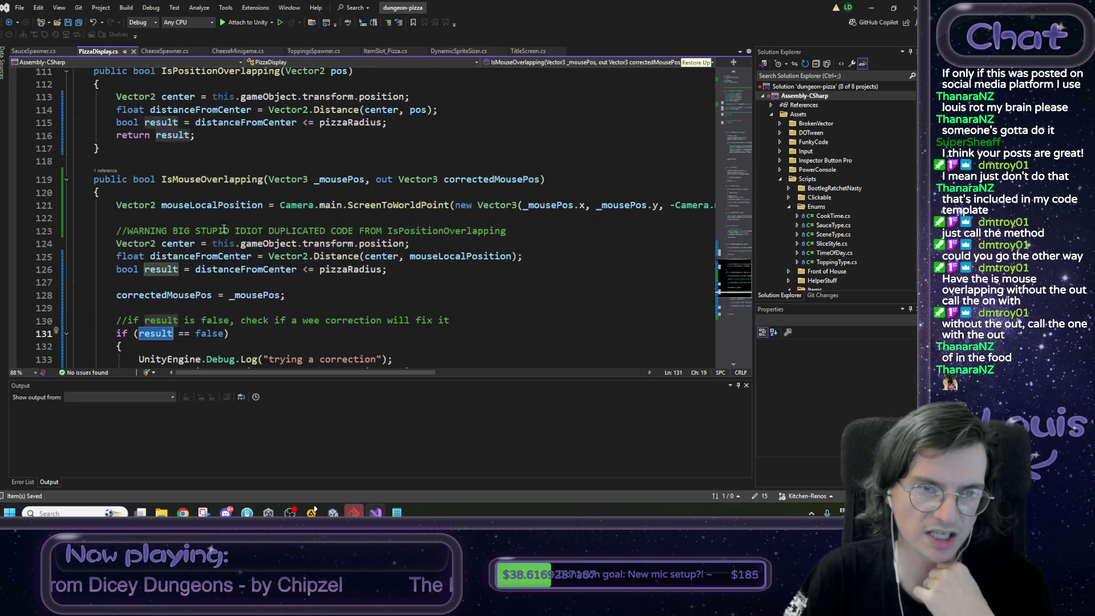
double_click(200, 181)
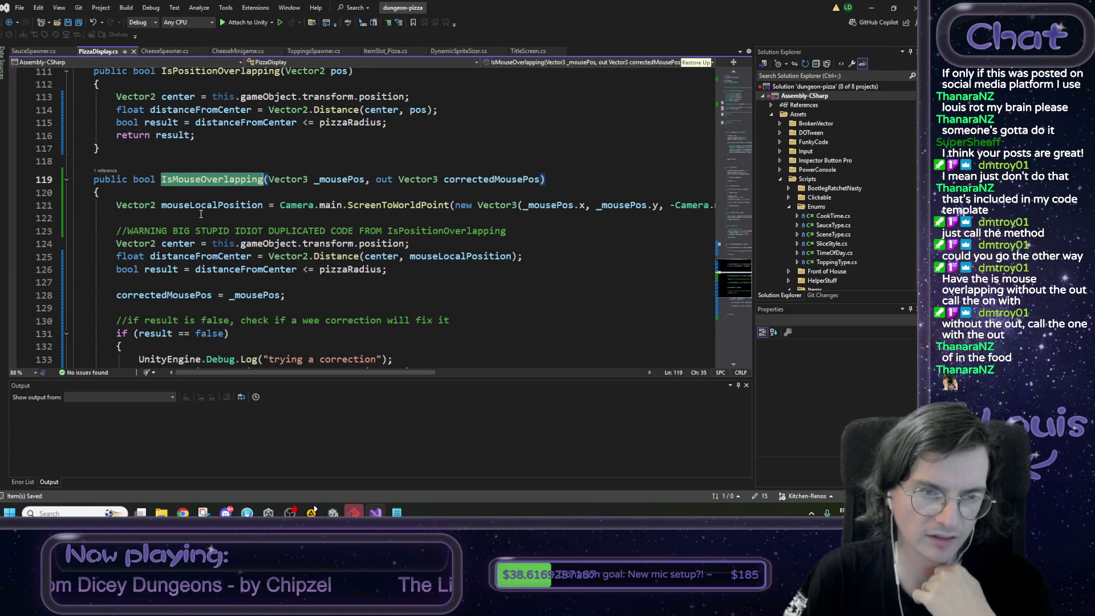
scroll(201, 214, "up", 2)
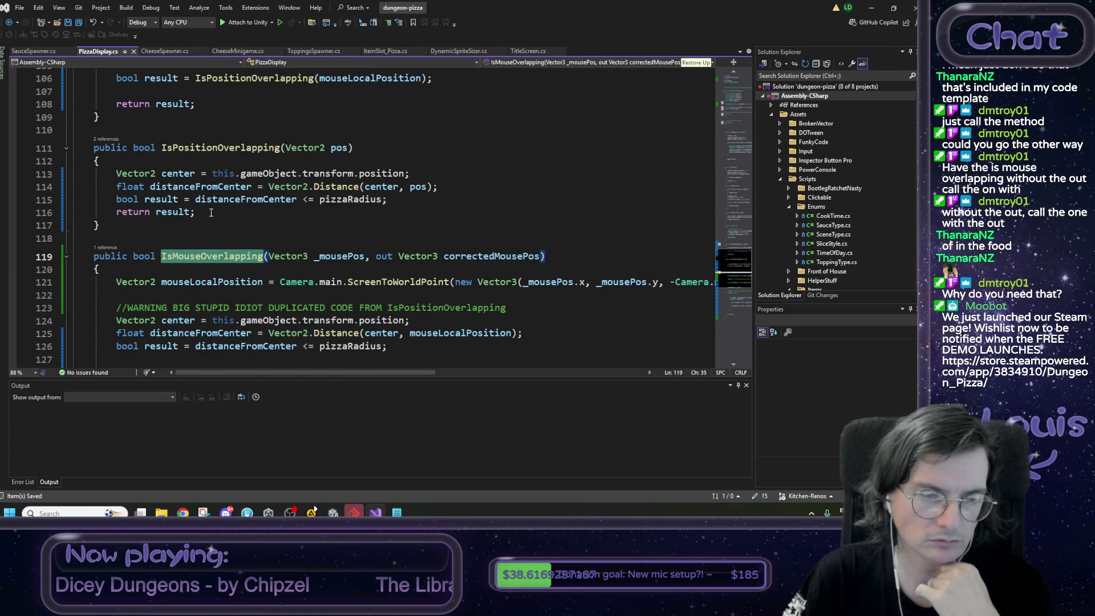
scroll(217, 209, "down", 6)
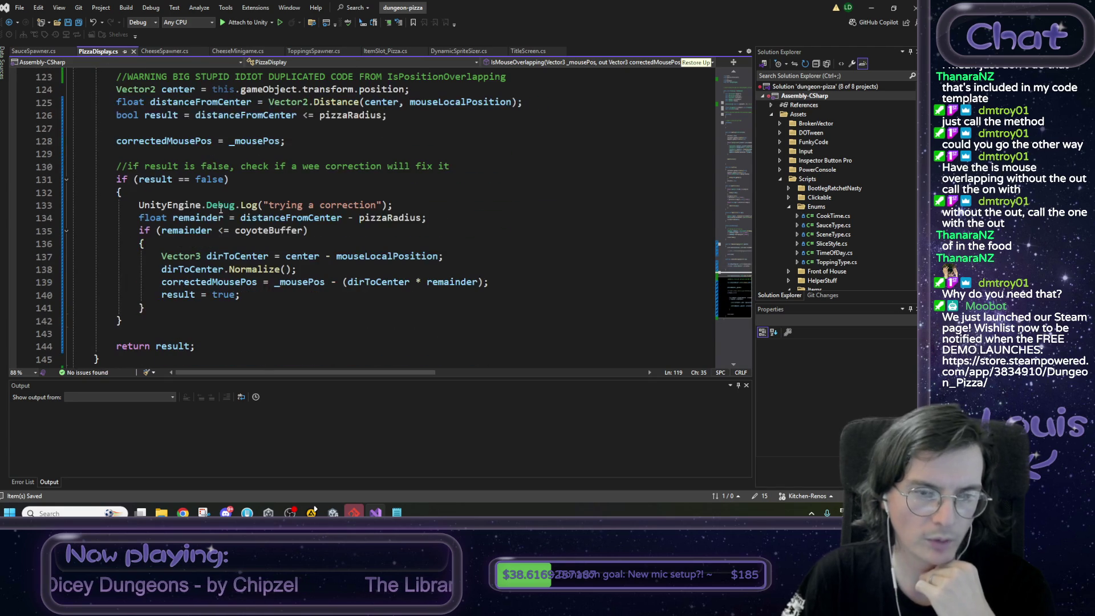
double_click(200, 207)
scroll(217, 230, "up", 20)
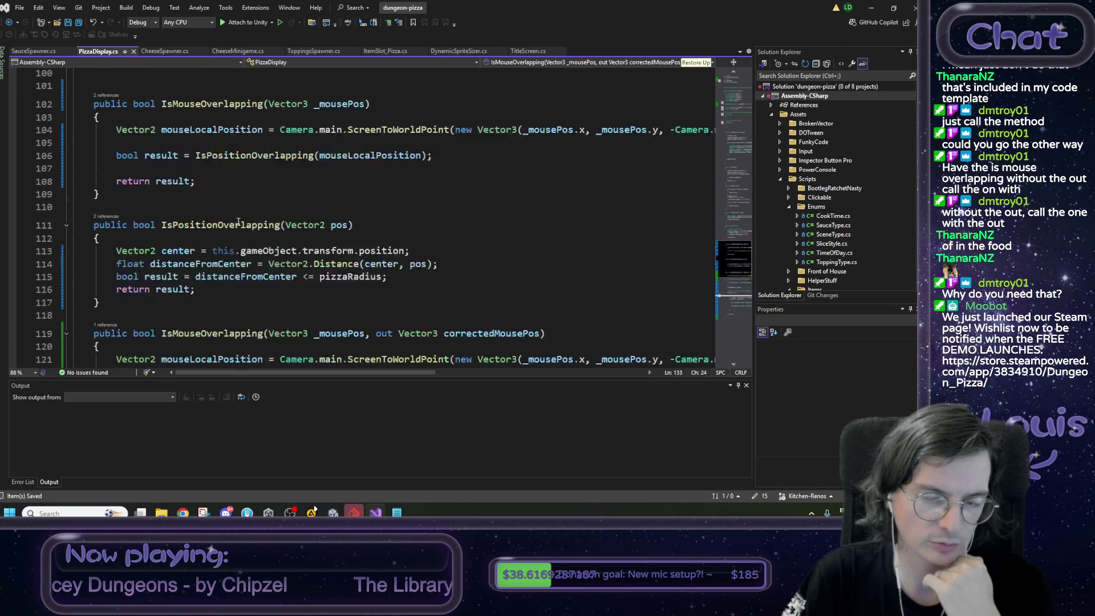
scroll(206, 97, "up", 11)
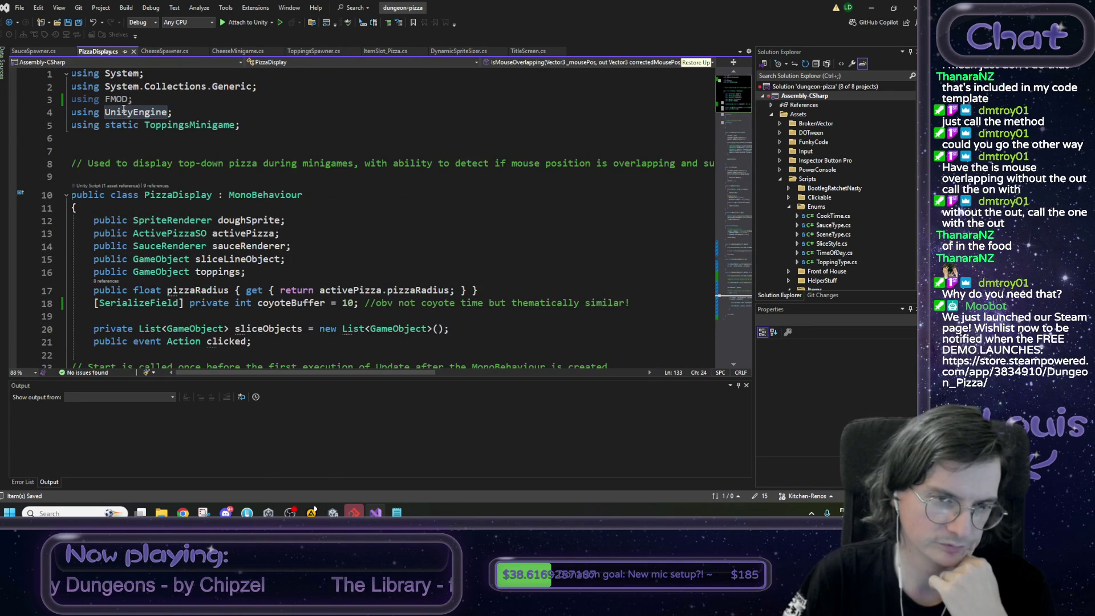
scroll(289, 227, "down", 5)
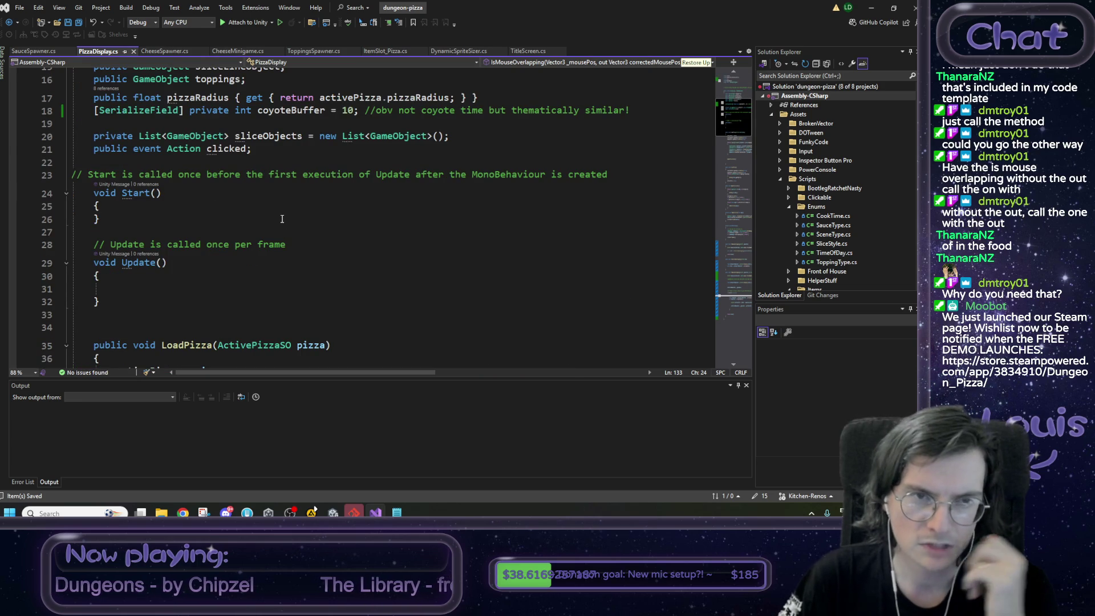
scroll(282, 219, "up", 2)
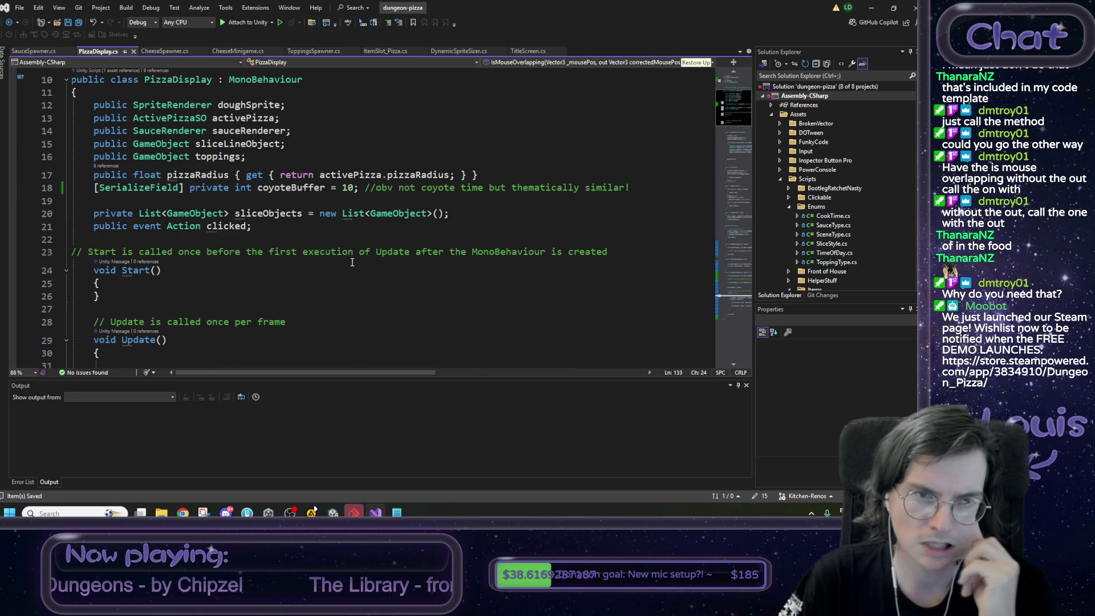
scroll(352, 262, "down", 4)
scroll(352, 261, "up", 4)
scroll(351, 260, "down", 1)
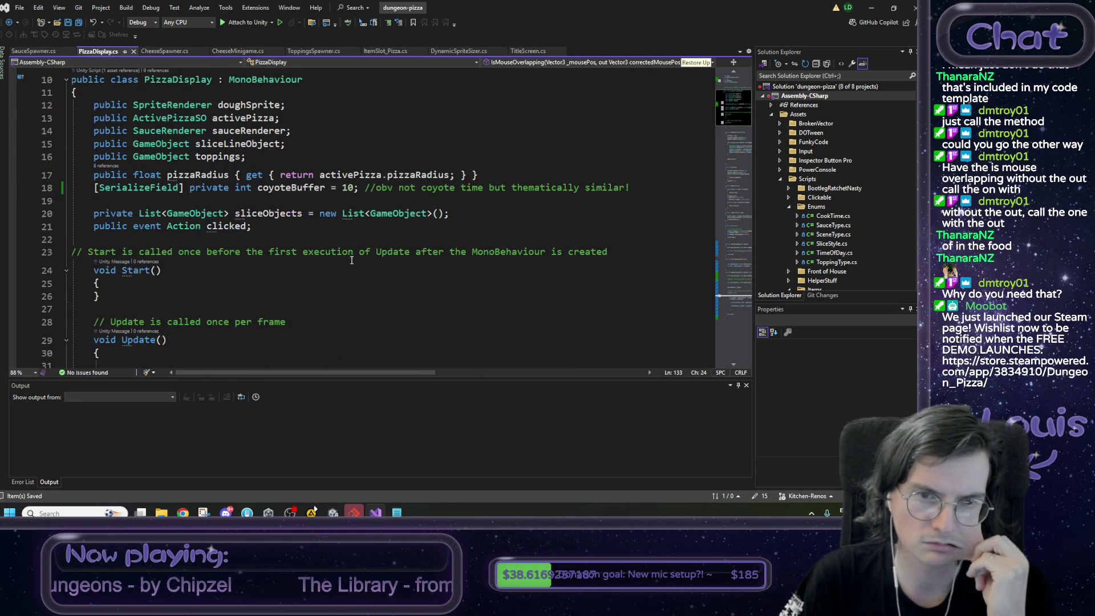
scroll(351, 260, "down", 4)
scroll(151, 122, "up", 7)
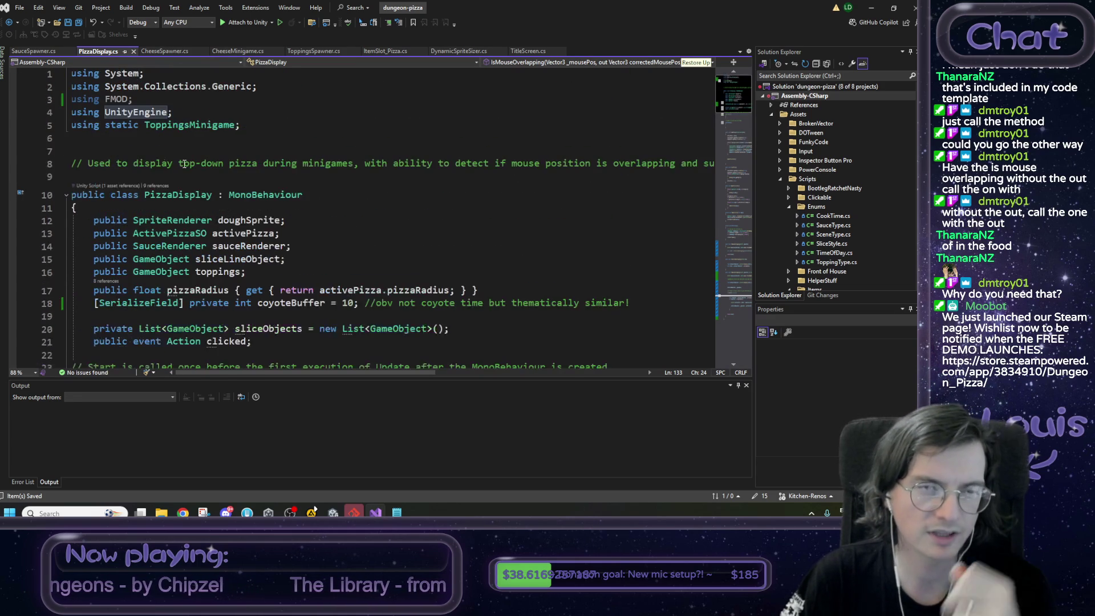
- Delete the unused 'using FMOD;' import and save PizzaDisplay.cs
left_click(143, 100)
key("BackSpace")
key("BackSpace")
key("BackSpace")
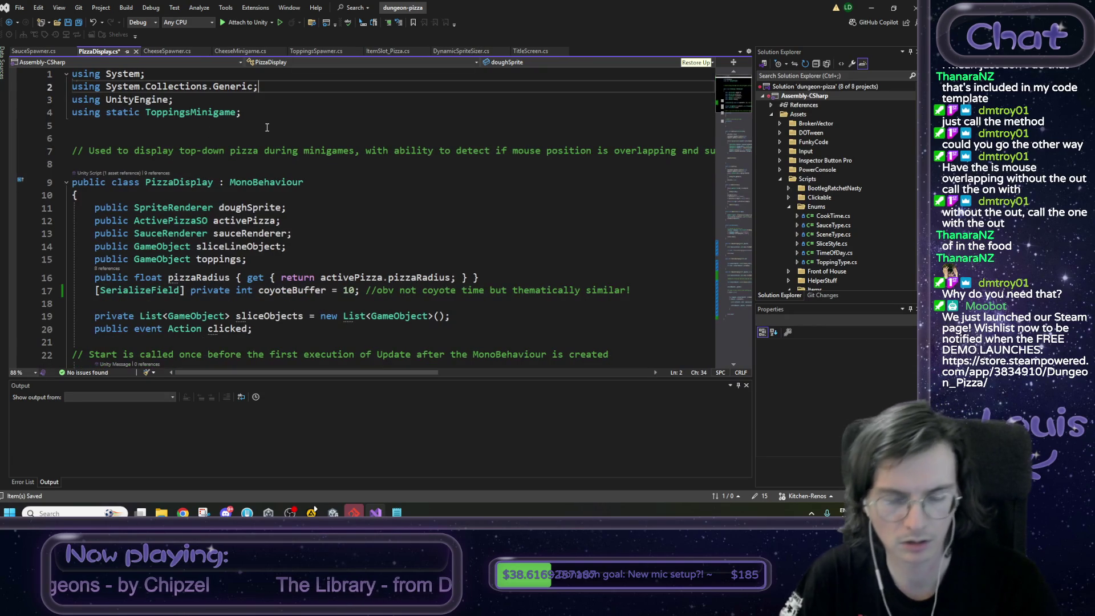
key("ctrl+s")
- Shorten the 'trying a correction' log call to plain Debug.Log by removing 'UnityEngine.'
scroll(359, 201, "down", 20)
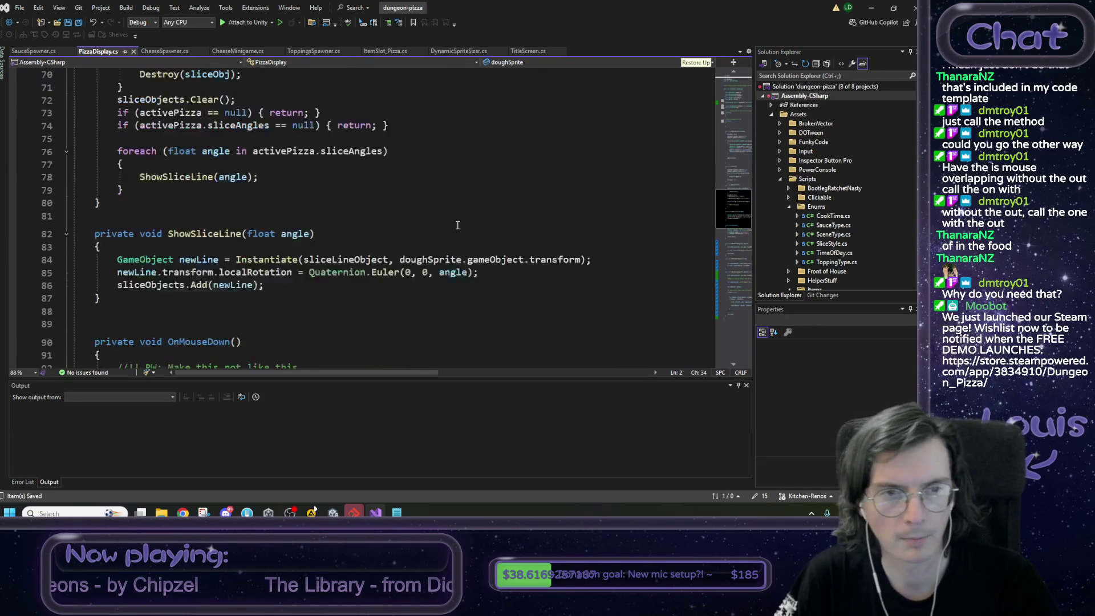
scroll(457, 224, "down", 17)
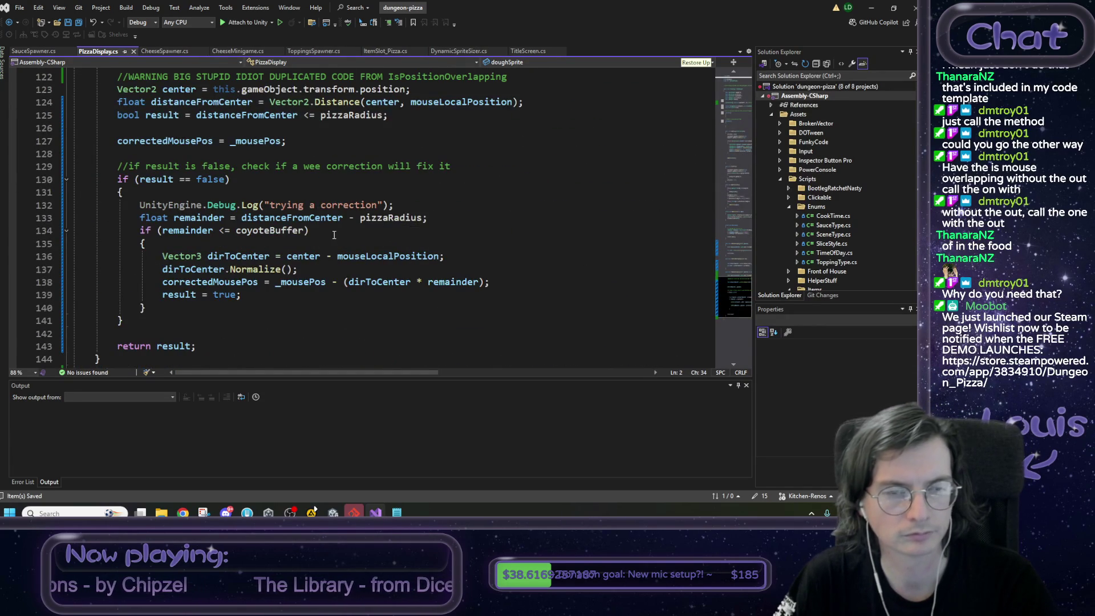
scroll(334, 235, "up", 1)
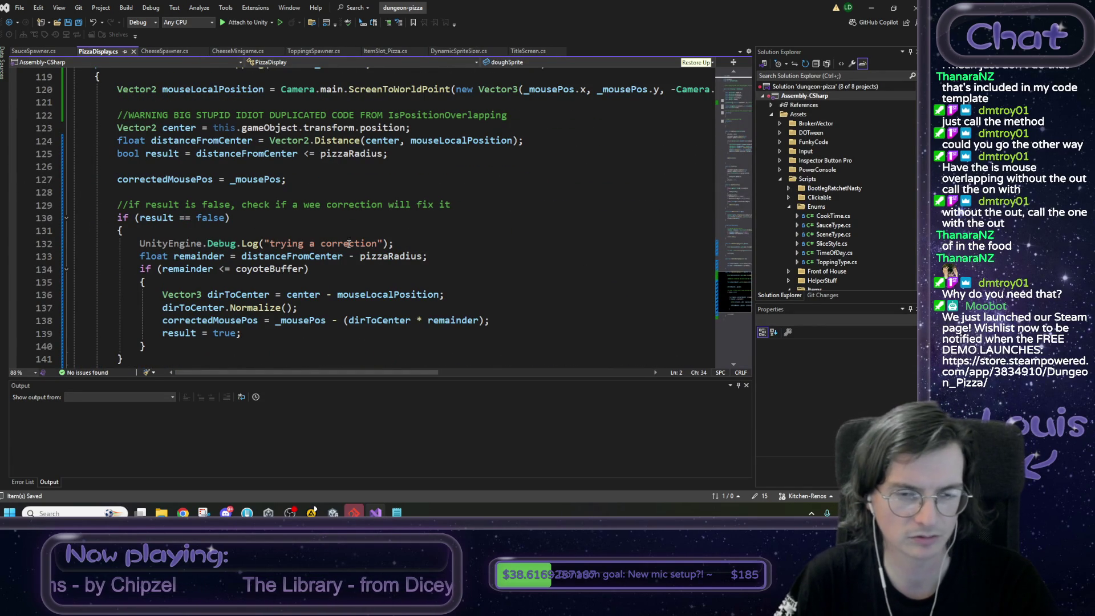
left_click_drag(392, 244, 136, 244)
double_click(171, 246)
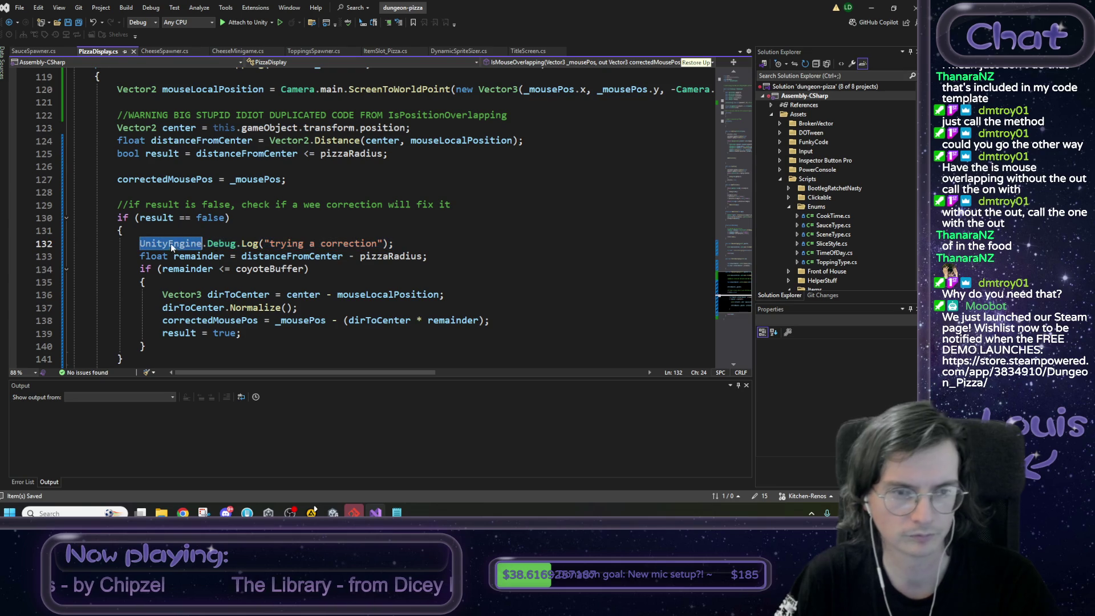
key("Delete")
key("Delete")
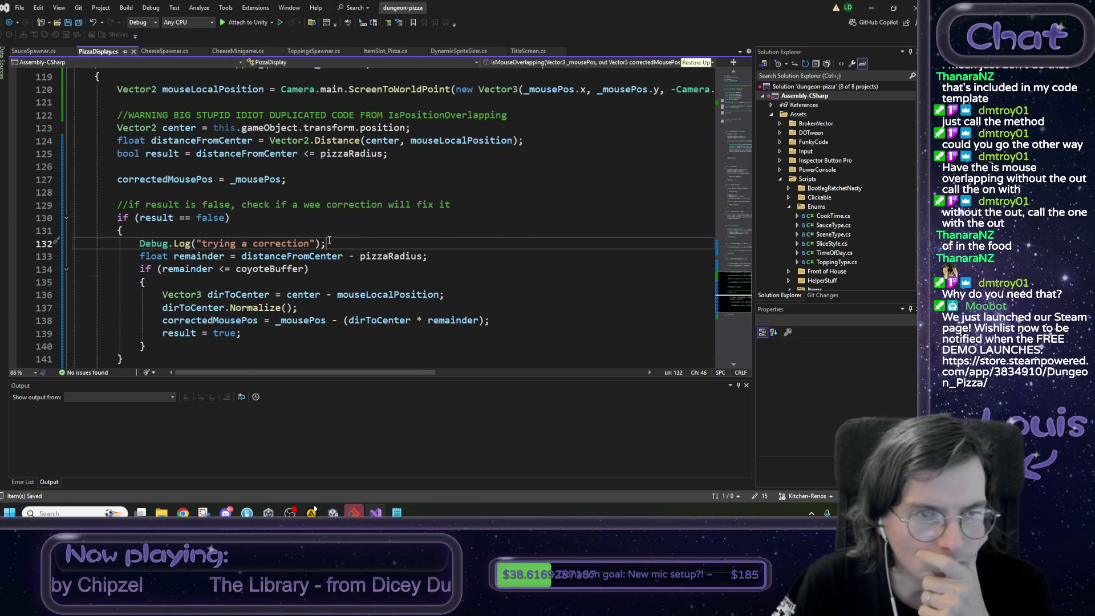
scroll(247, 202, "up", 7)
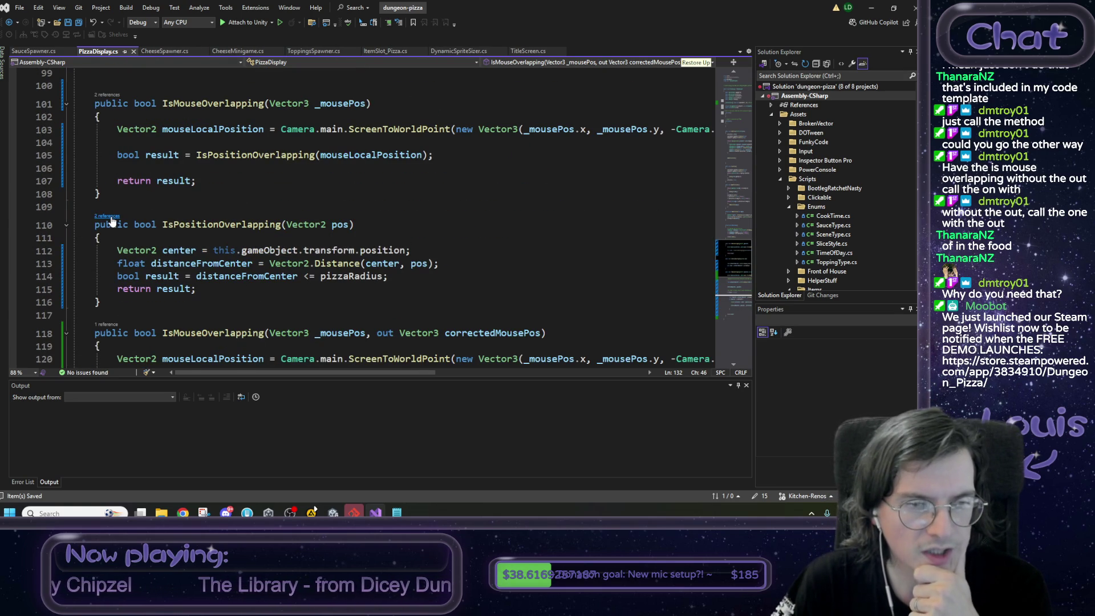
- Trace IsMouseOverlapping's callers through CheeseSpawner, CheeseMinigame and ToppingsSpawner, then return to PizzaDisplay
left_click(108, 94)
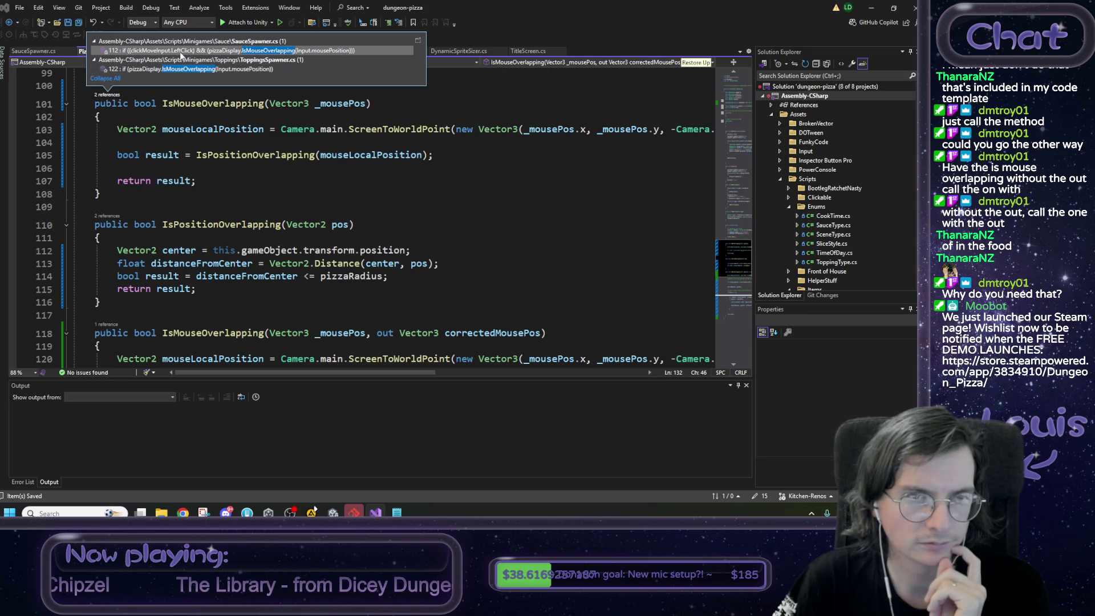
double_click(245, 70)
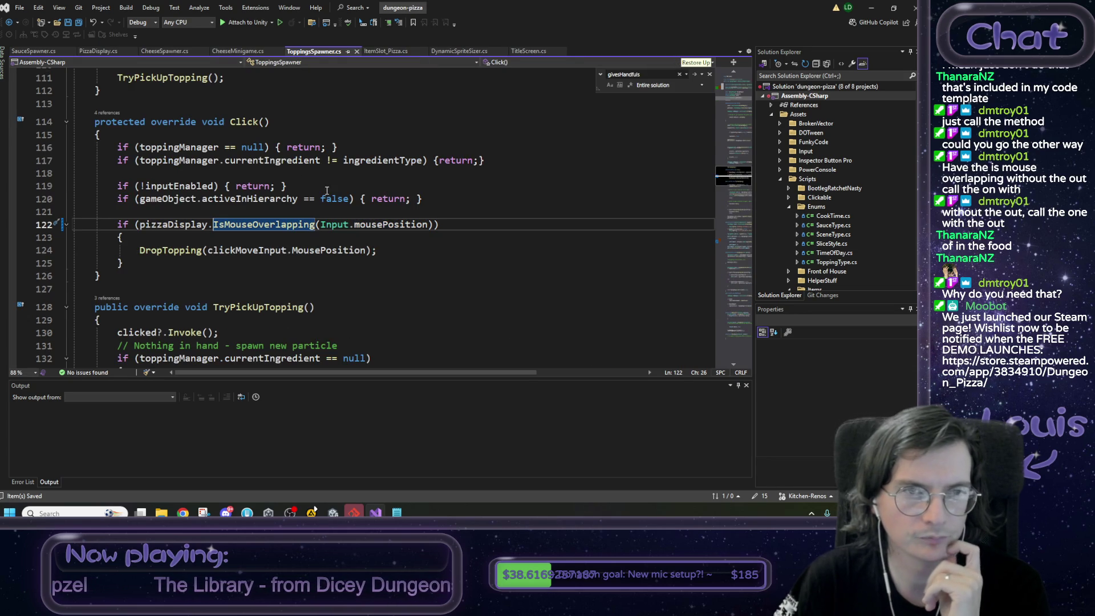
left_click(166, 50)
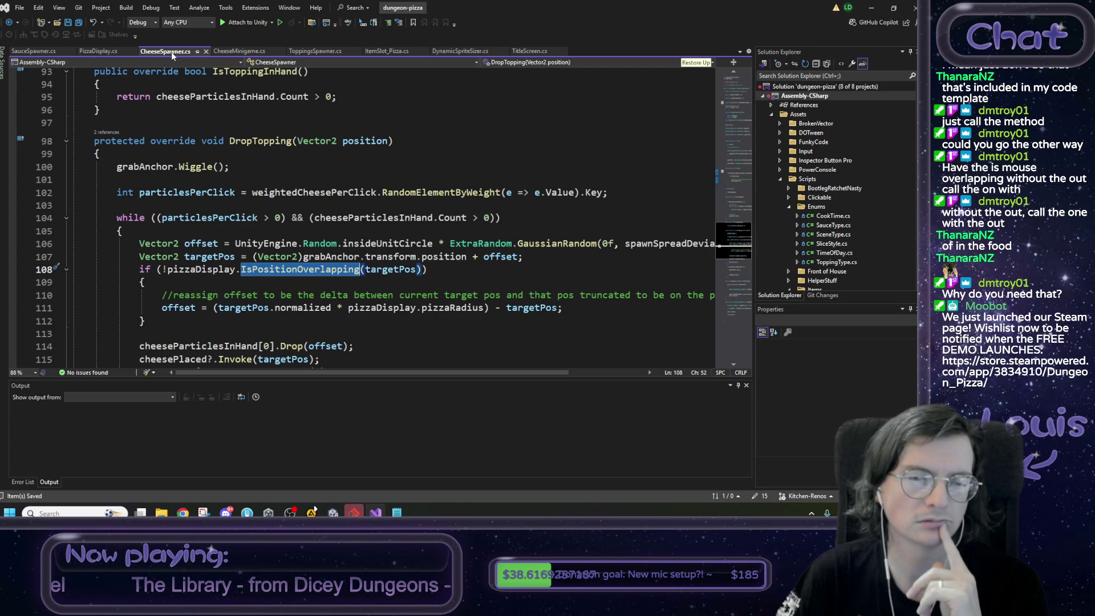
left_click(243, 50)
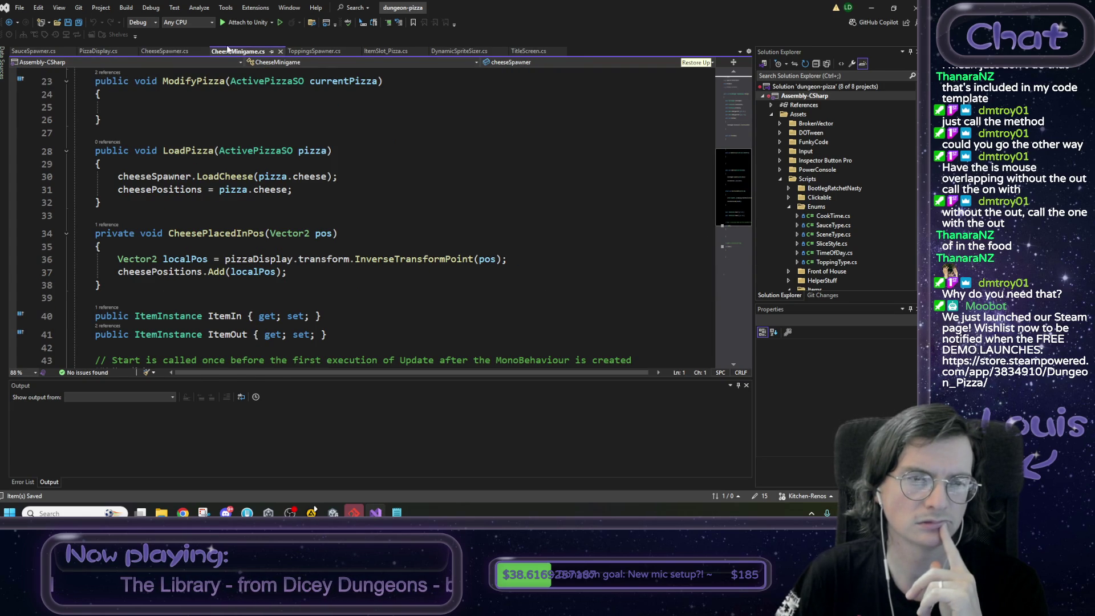
left_click(166, 51)
left_click(314, 51)
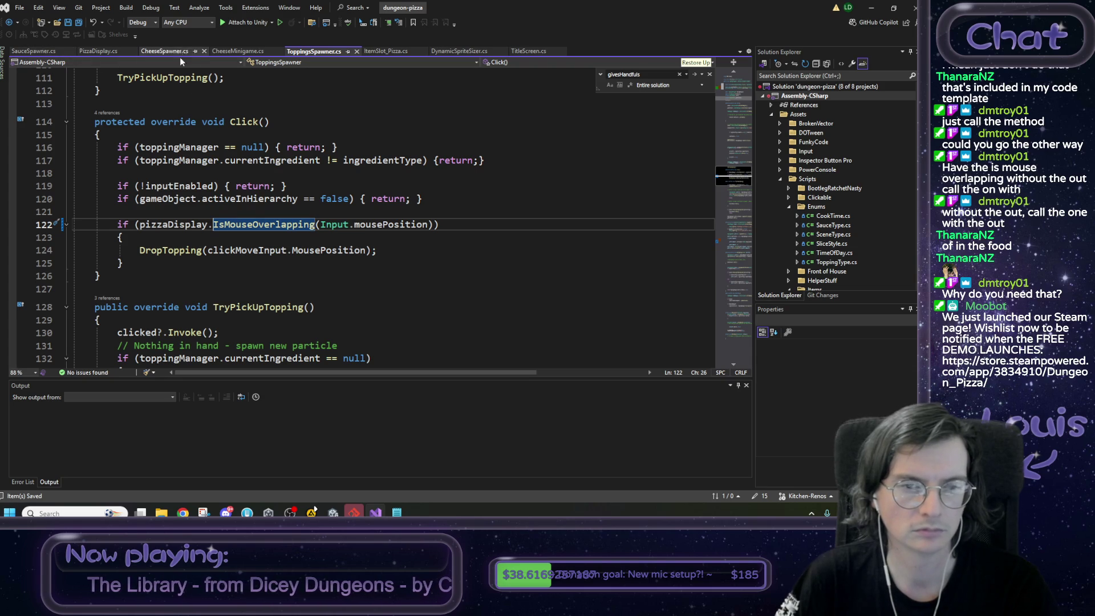
left_click(98, 51)
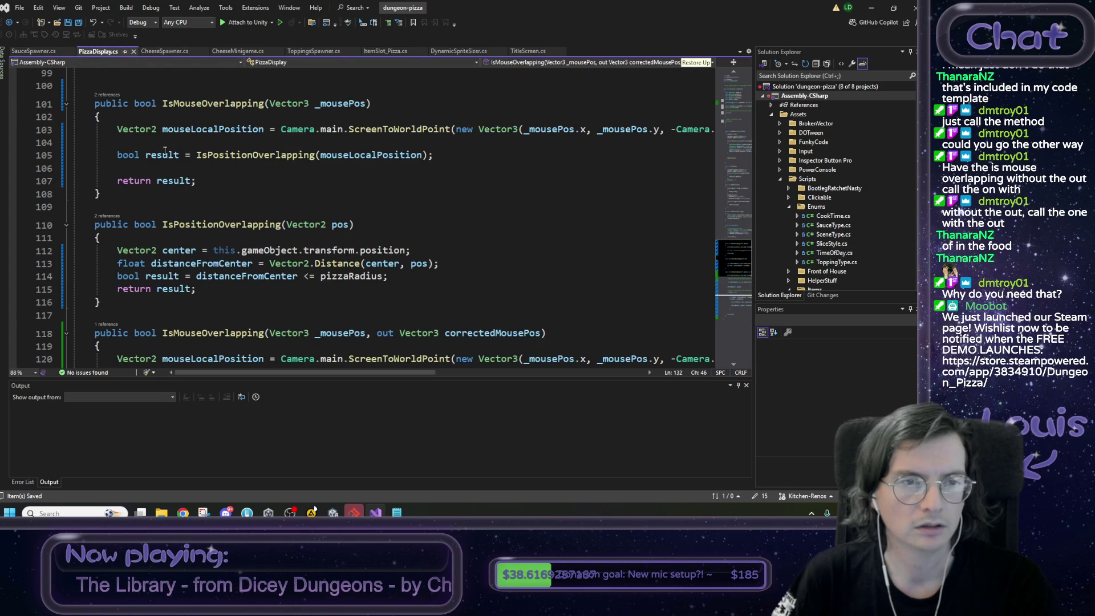
- Select CheeseSpawner's mousePos declaration and out-overload overlap check, then go to ToppingsSpawner's line 121
left_click(108, 95)
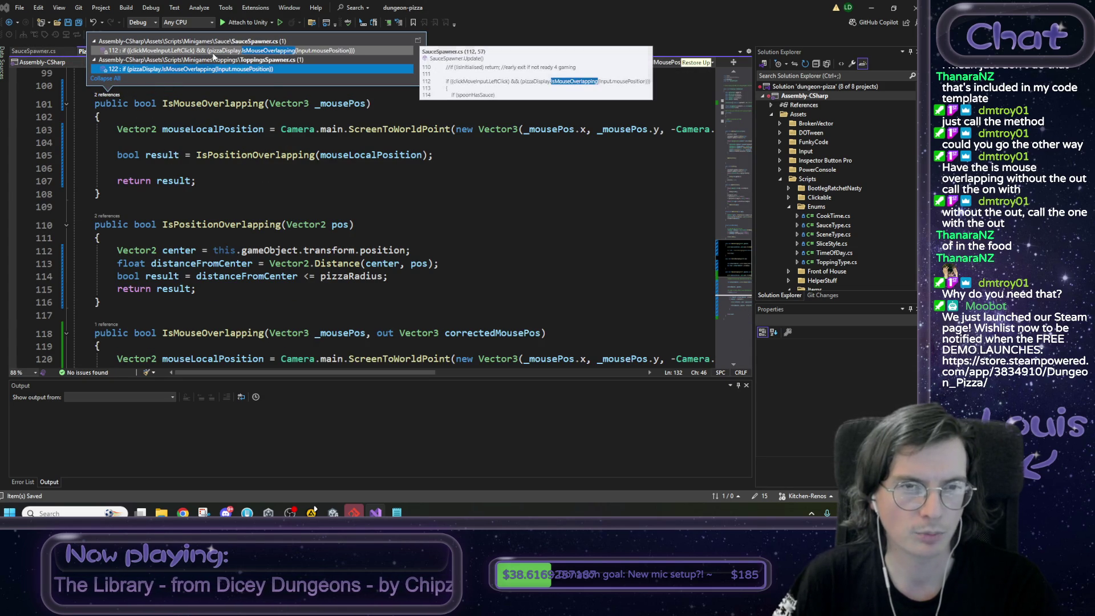
key("Escape")
left_click(113, 328)
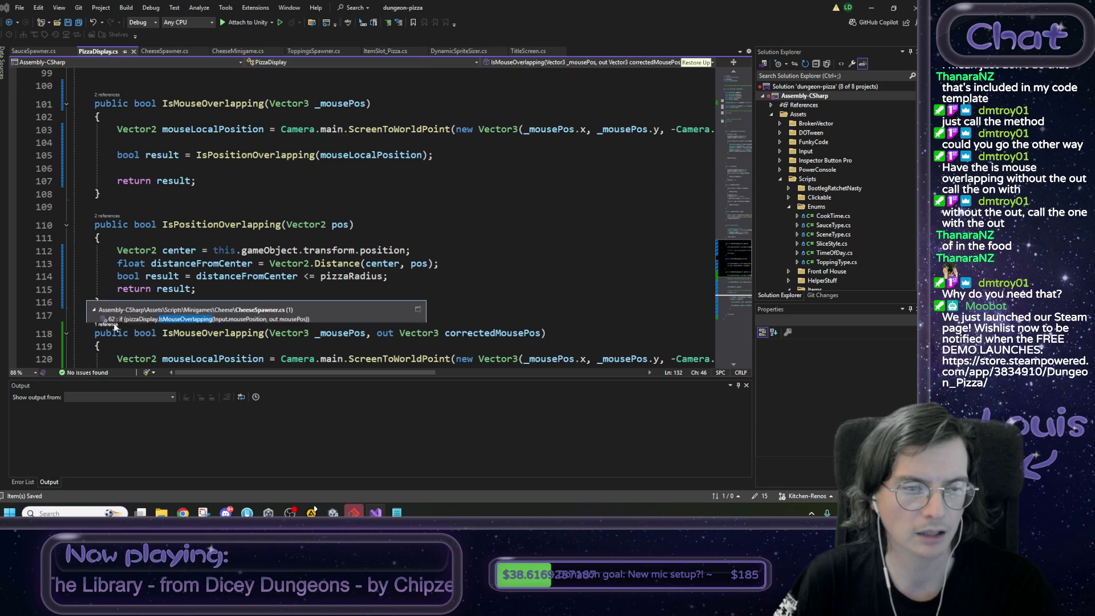
double_click(151, 294)
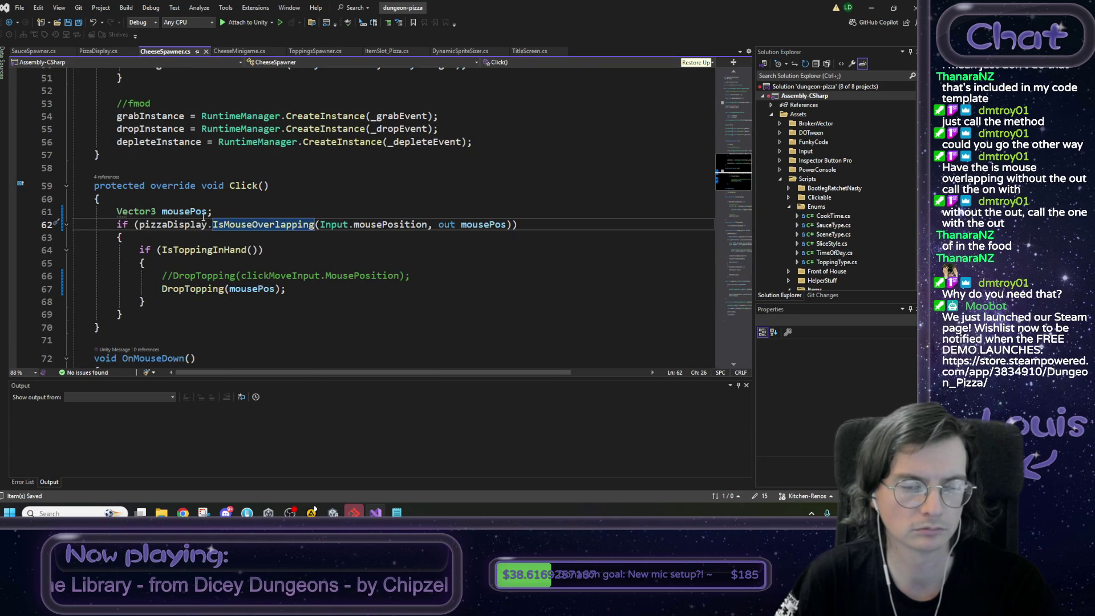
left_click_drag(517, 225, 116, 212)
key("ctrl+c")
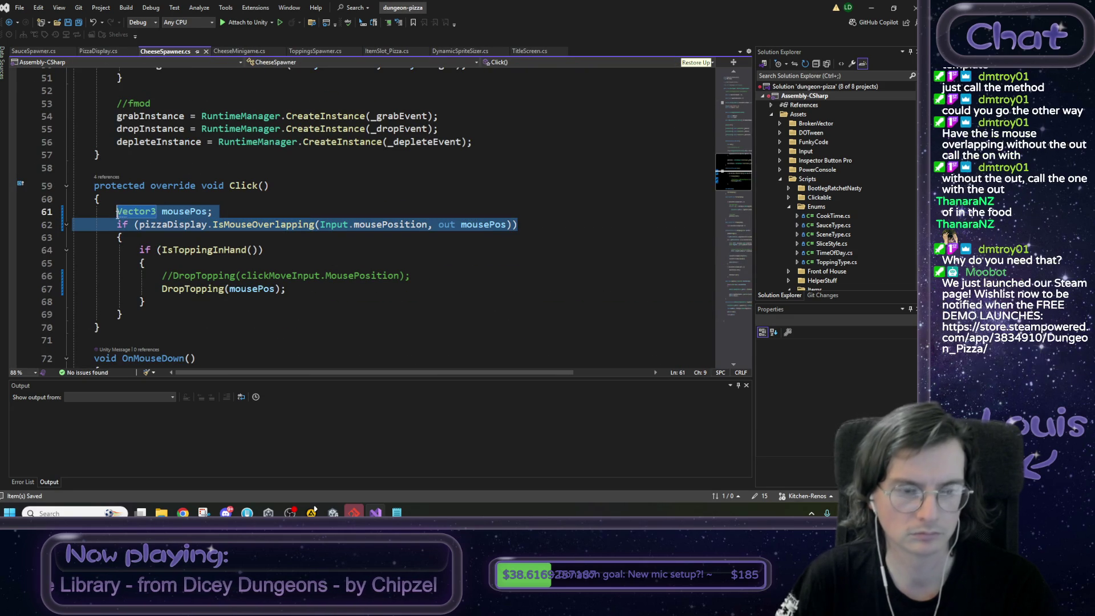
left_click(308, 51)
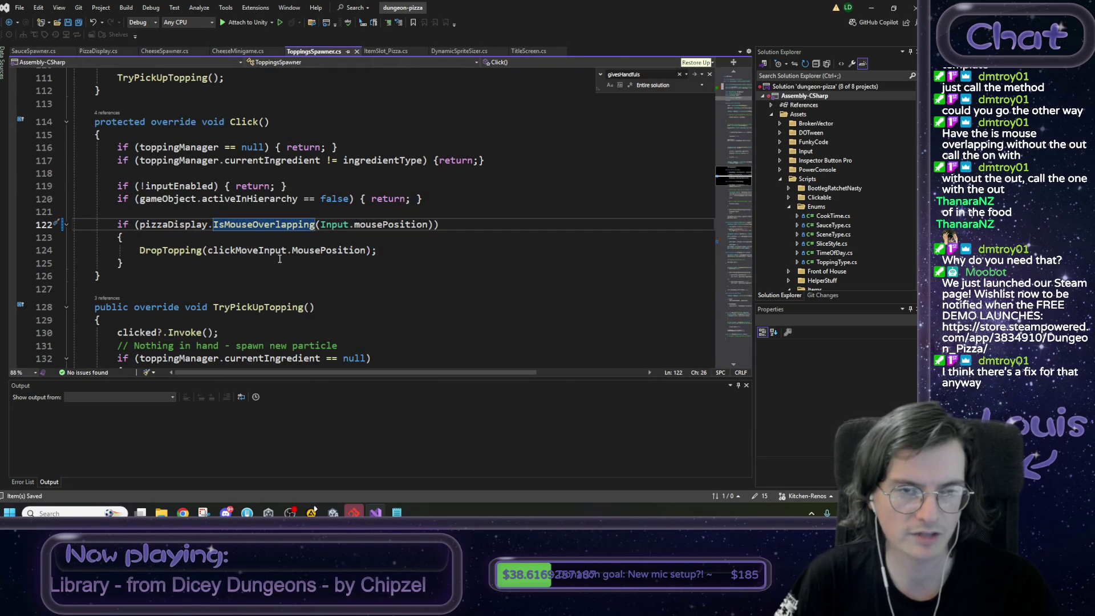
left_click(245, 212)
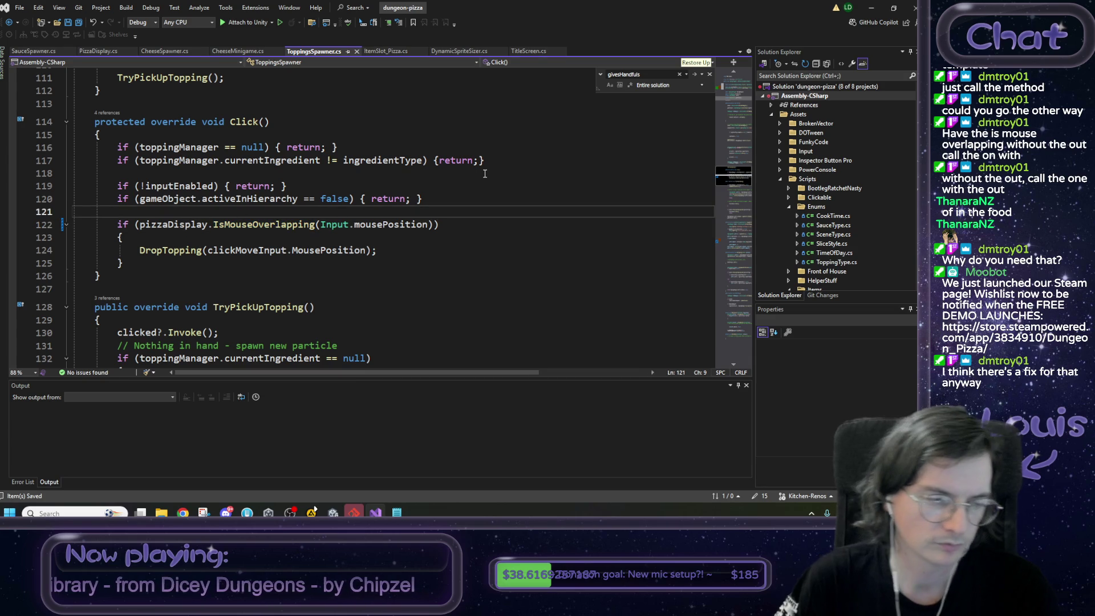
- Paste the Vector3 mousePos declaration and out-overload overlap check, deleting the old if-line
key("ctrl+v")
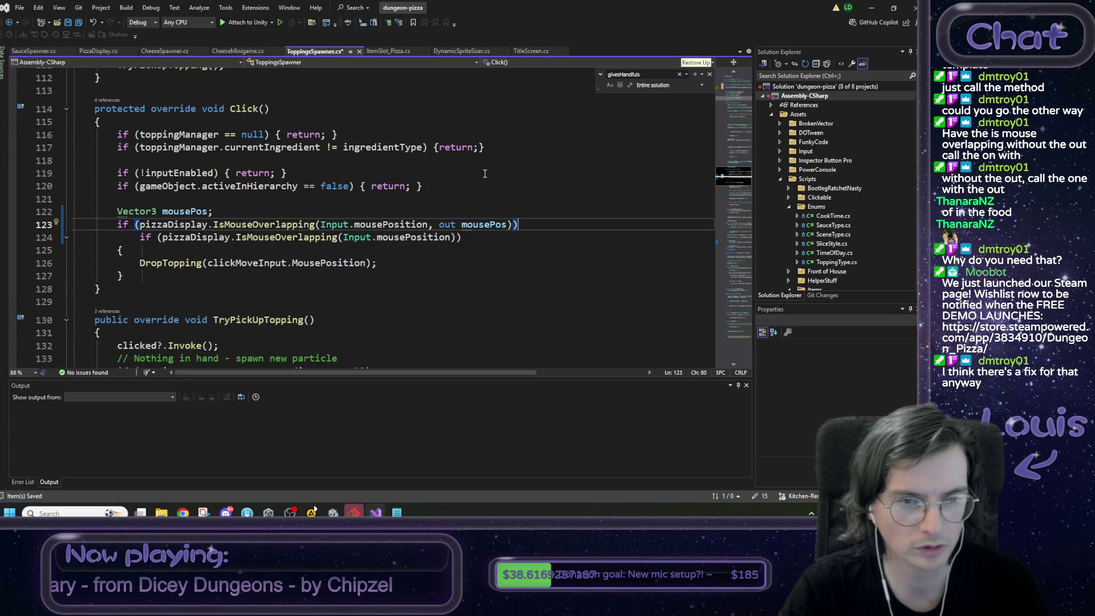
key("Down")
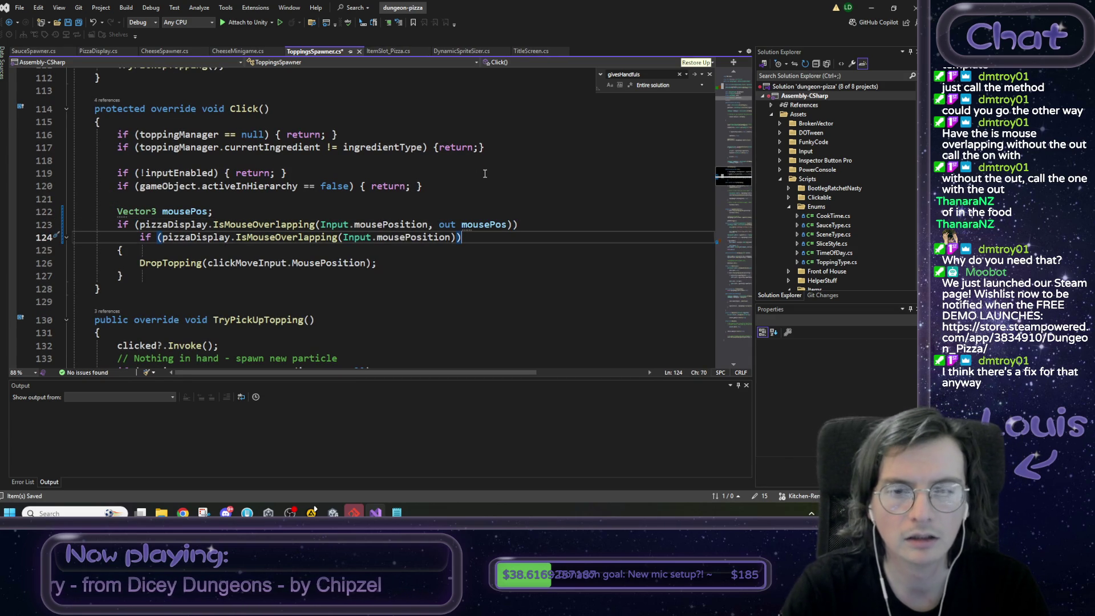
key("shift+Home")
key("shift+Home")
key("BackSpace")
key("BackSpace")
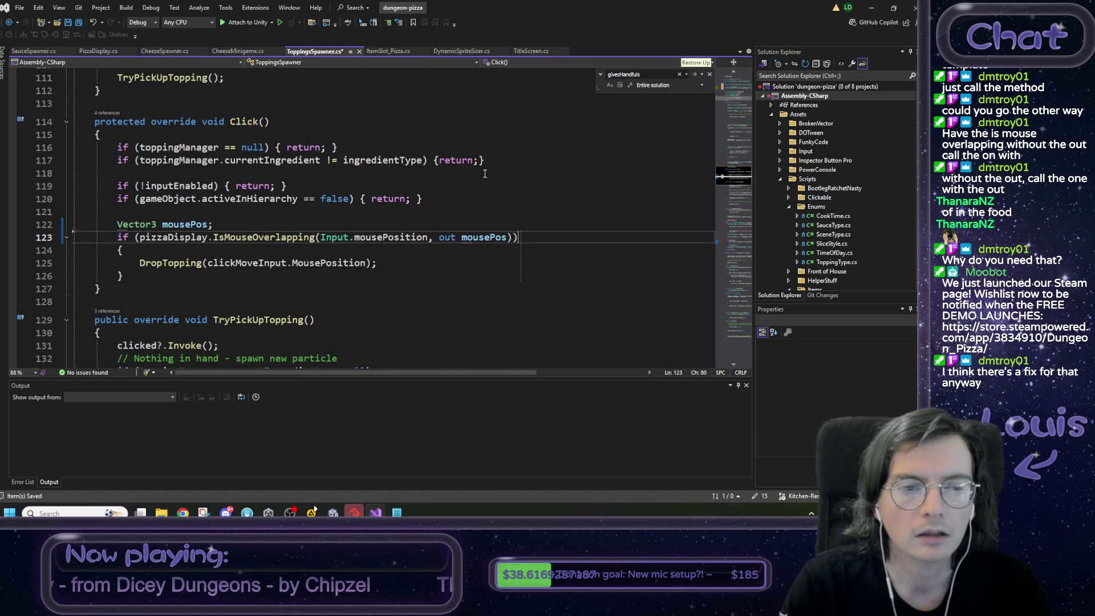
key("Up")
key("Left")
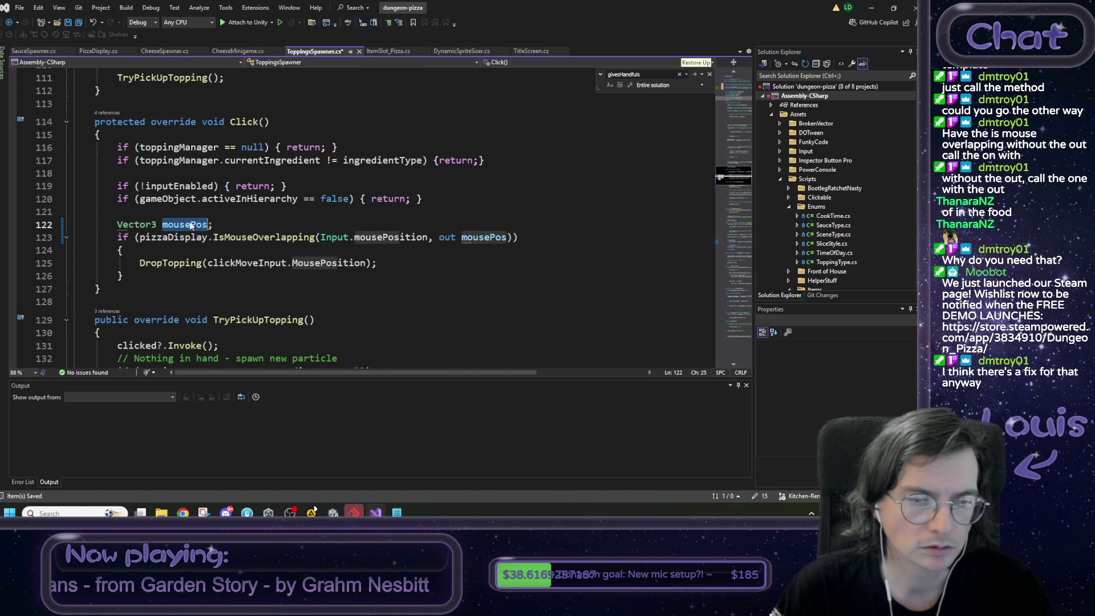
- Check overlap with clickMoveInput.MousePosition and pass mousePos to DropTopping
double_click(246, 263)
key("ctrl+c")
double_click(382, 237)
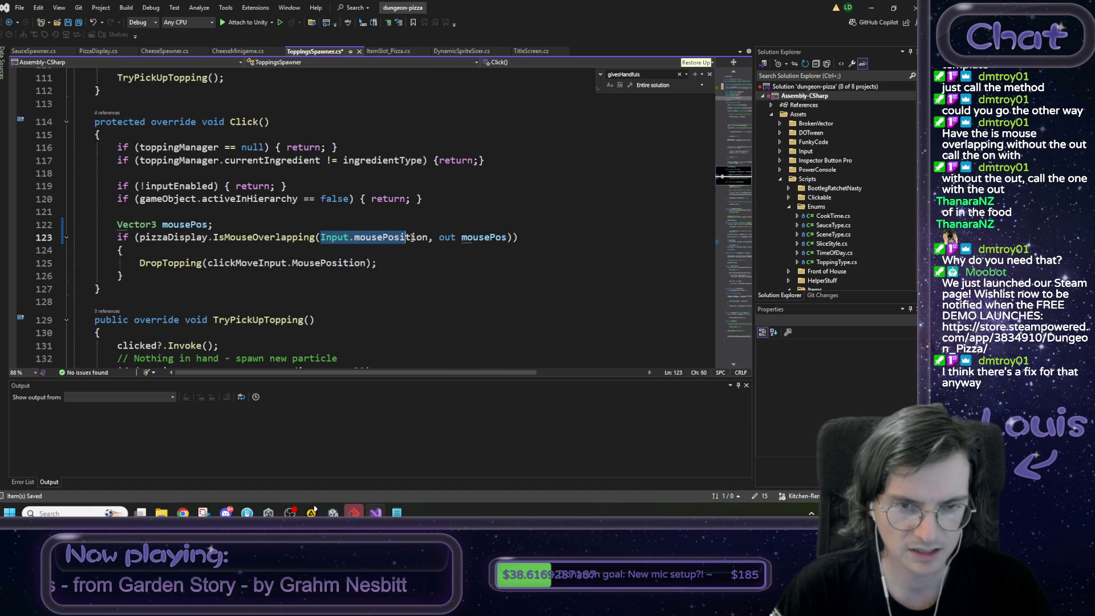
key("ctrl+shift+Left")
key("ctrl+shift+Left")
key("ctrl+v")
key("Up")
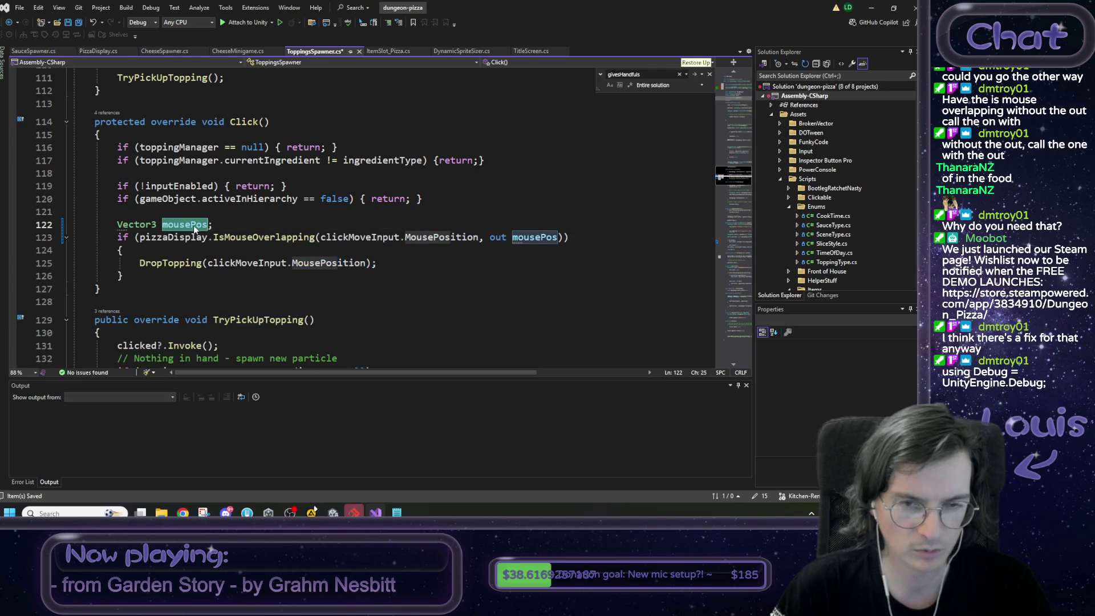
key("Left")
left_click_drag(208, 263, 365, 263)
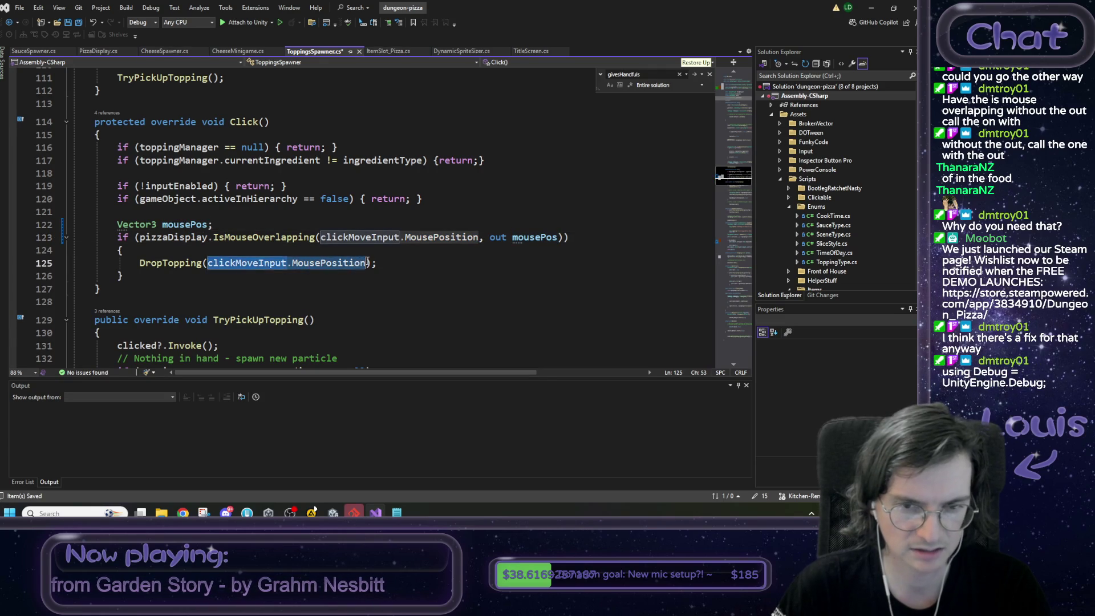
type("mousePos")
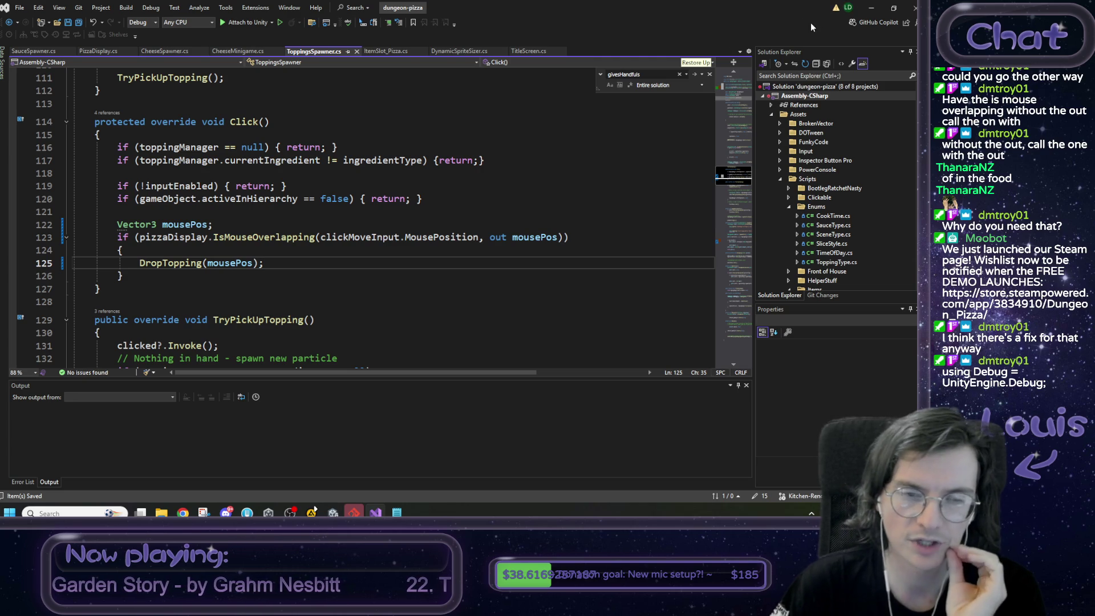
- Return to Unity, switch to the Scene view, and start a new play test
left_click(881, 7)
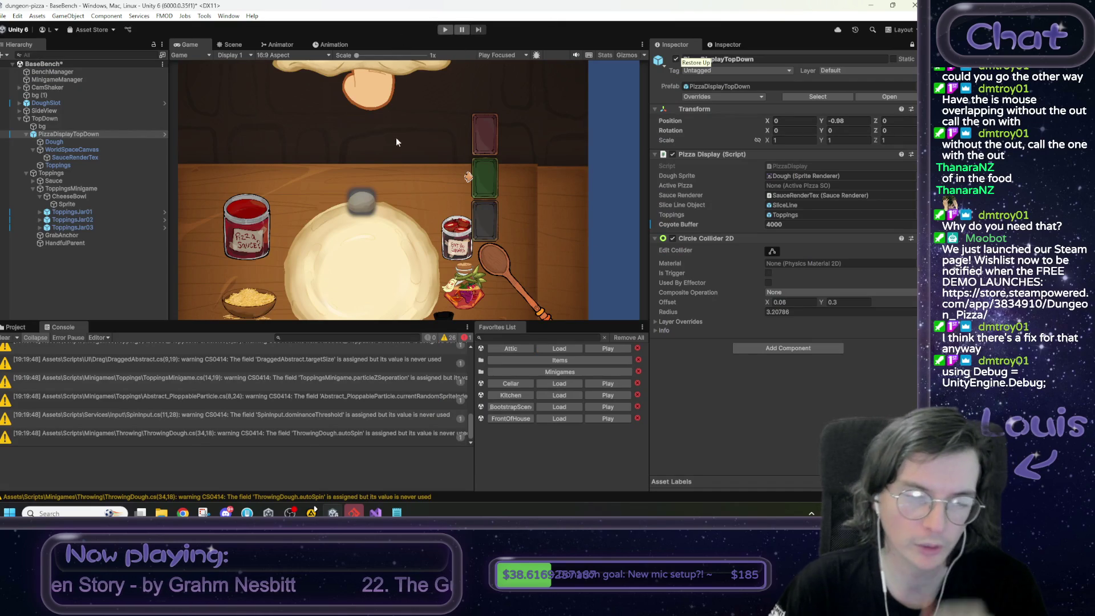
left_click(231, 44)
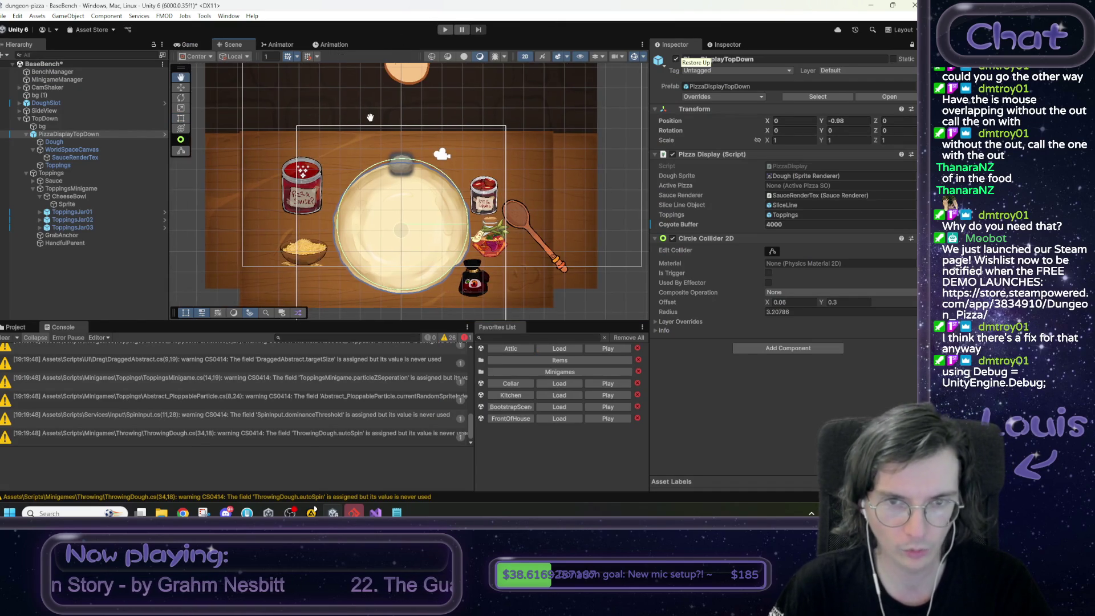
left_click(440, 31)
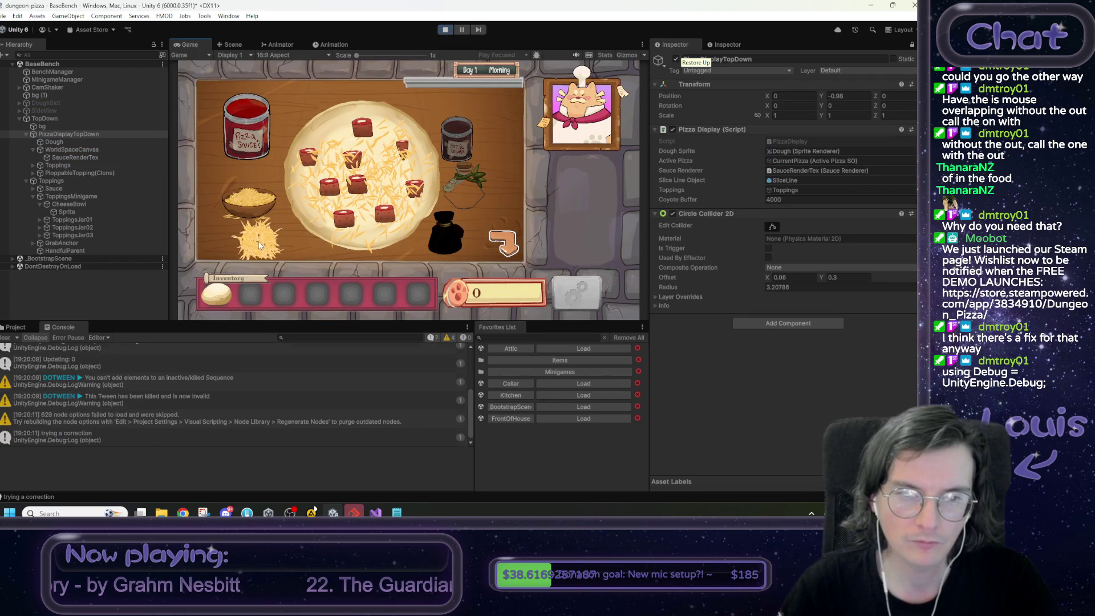
- Drop cheese on the pizza, restart the game, set Coyote Buffer to 10, and sprinkle more cheese
mouse_move(257, 204)
left_mouse_down()
mouse_move(466, 116)
mouse_move(506, 183)
mouse_move(341, 105)
mouse_move(292, 111)
mouse_move(429, 122)
mouse_move(410, 254)
mouse_move(396, 261)
left_mouse_up()
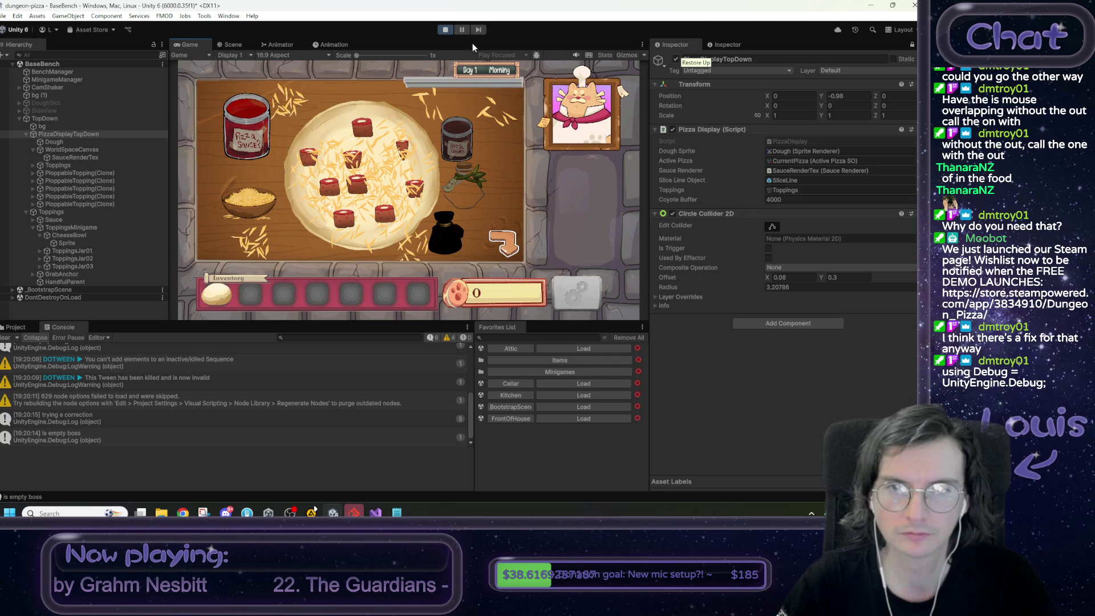
left_click(446, 29)
left_click(445, 30)
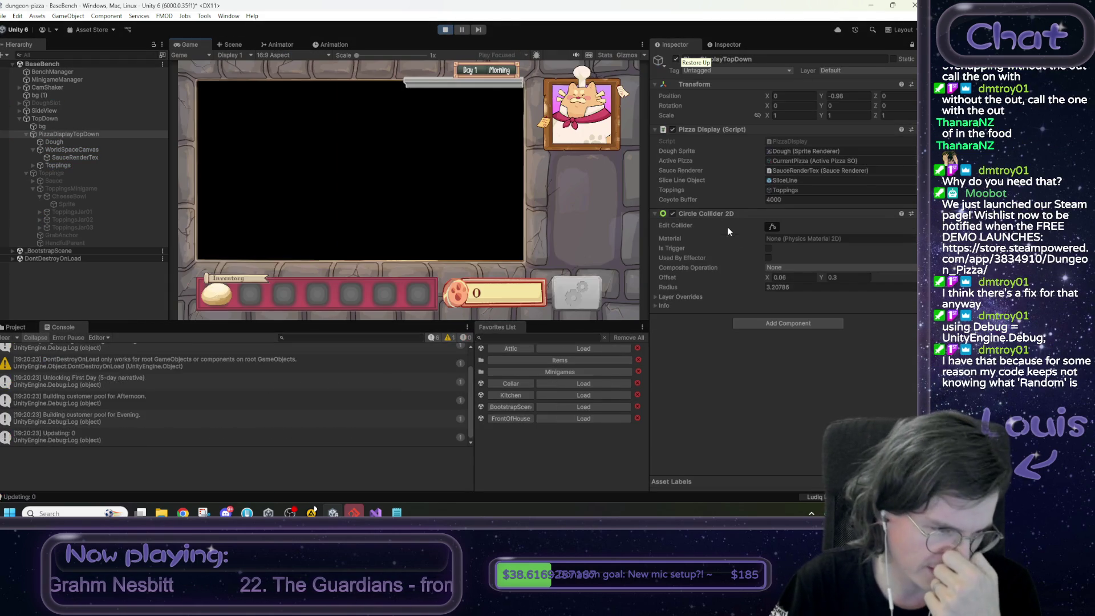
left_click(800, 200)
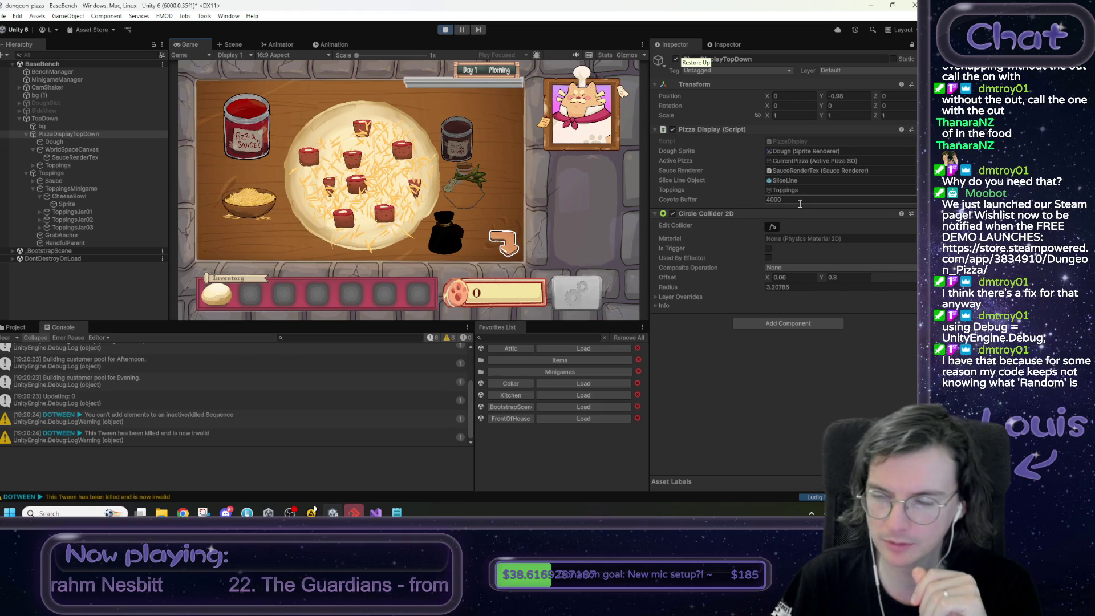
type("10")
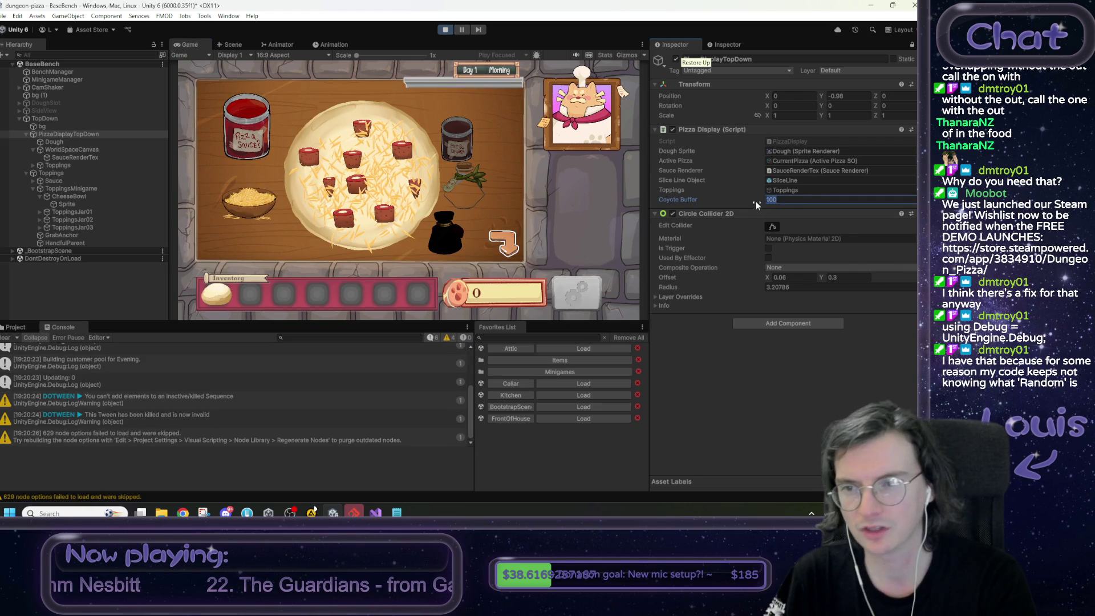
key("ctrl+z")
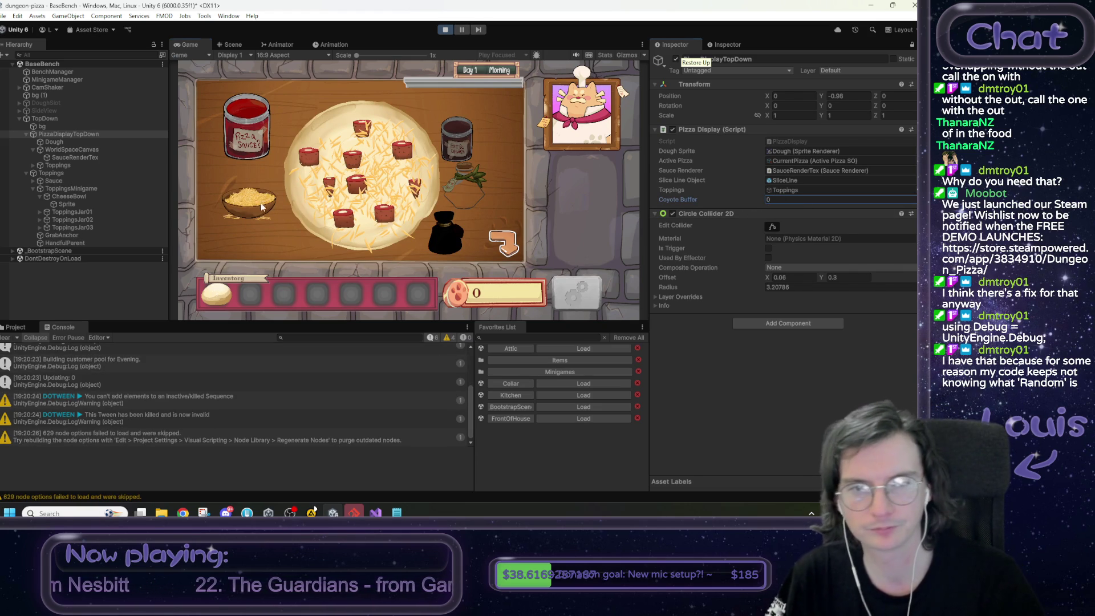
mouse_move(262, 207)
left_mouse_down()
mouse_move(275, 227)
mouse_move(323, 216)
mouse_move(385, 132)
mouse_move(383, 194)
left_mouse_up()
- Test Coyote Buffer 10 by dropping cheese just outside the edge, try 0, then stop and return to Visual Studio
left_click(780, 198)
type("10")
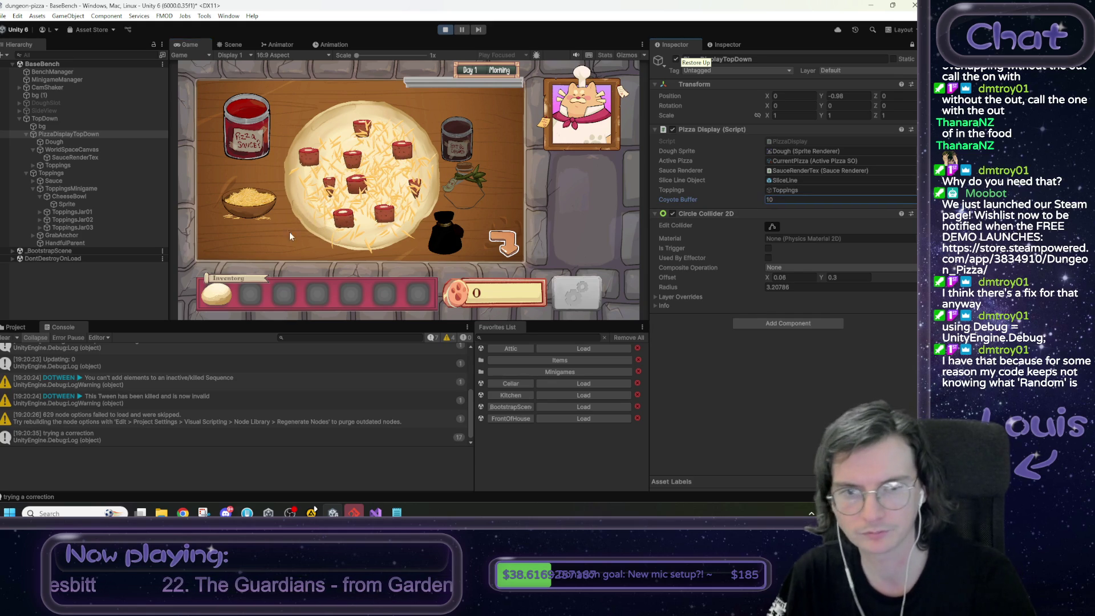
left_click(255, 204)
mouse_move(265, 214)
left_mouse_down()
mouse_move(322, 239)
mouse_move(247, 255)
mouse_move(220, 236)
mouse_move(294, 94)
mouse_move(256, 211)
mouse_move(494, 123)
mouse_move(473, 97)
left_mouse_up()
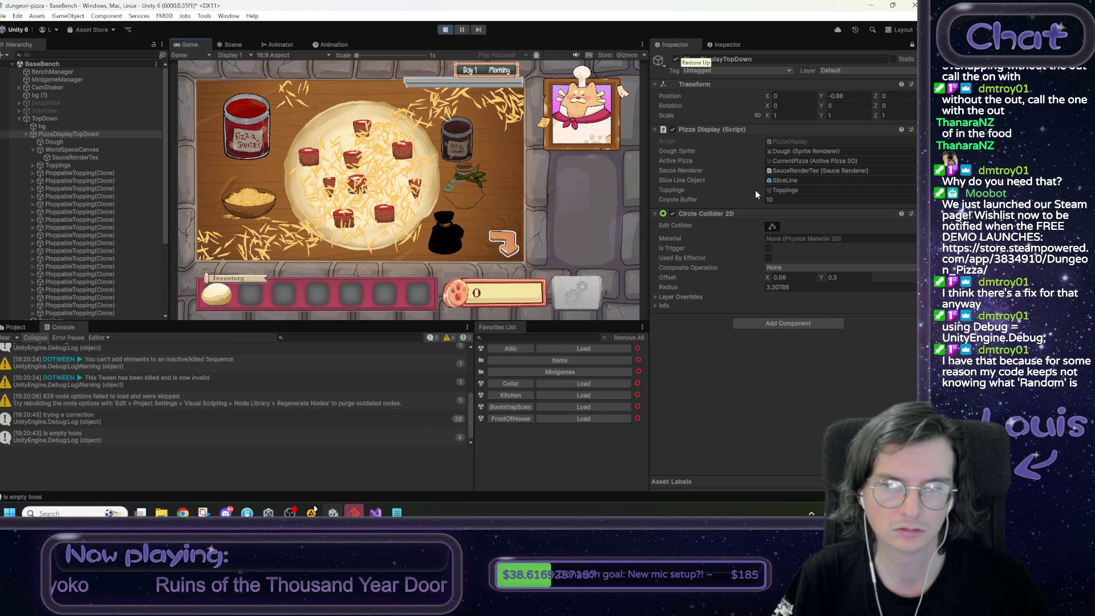
left_click(780, 200)
type("0")
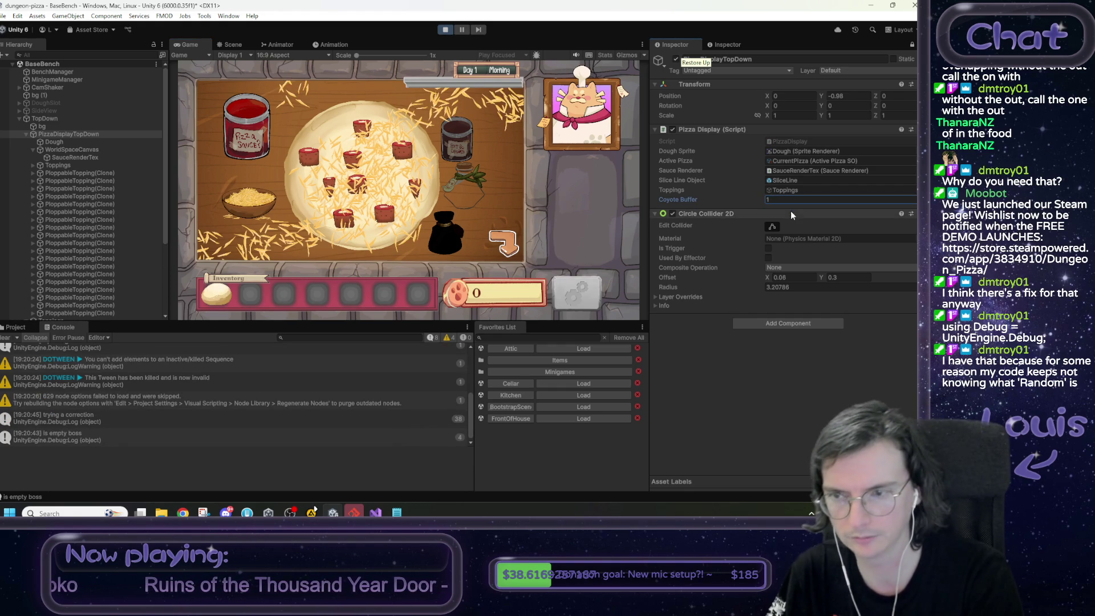
left_click(780, 199)
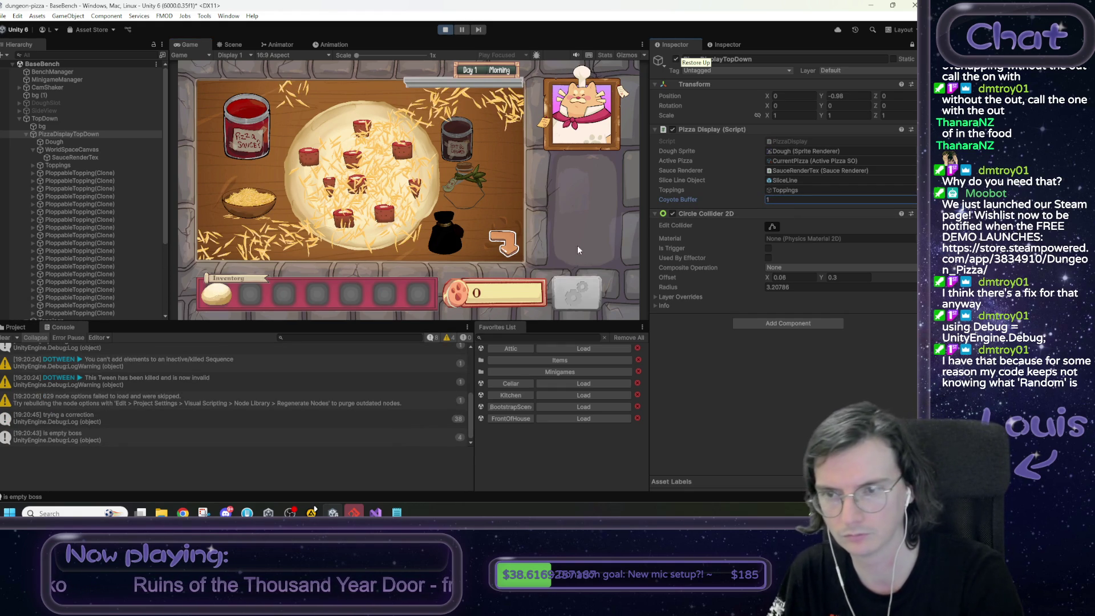
key("ctrl+p")
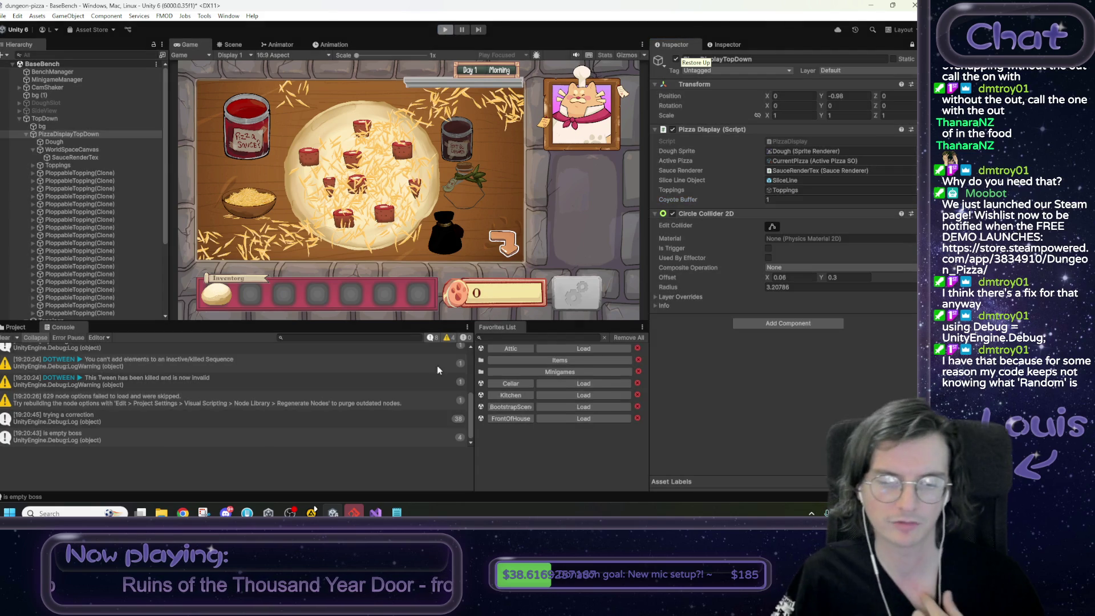
key("alt+Tab")
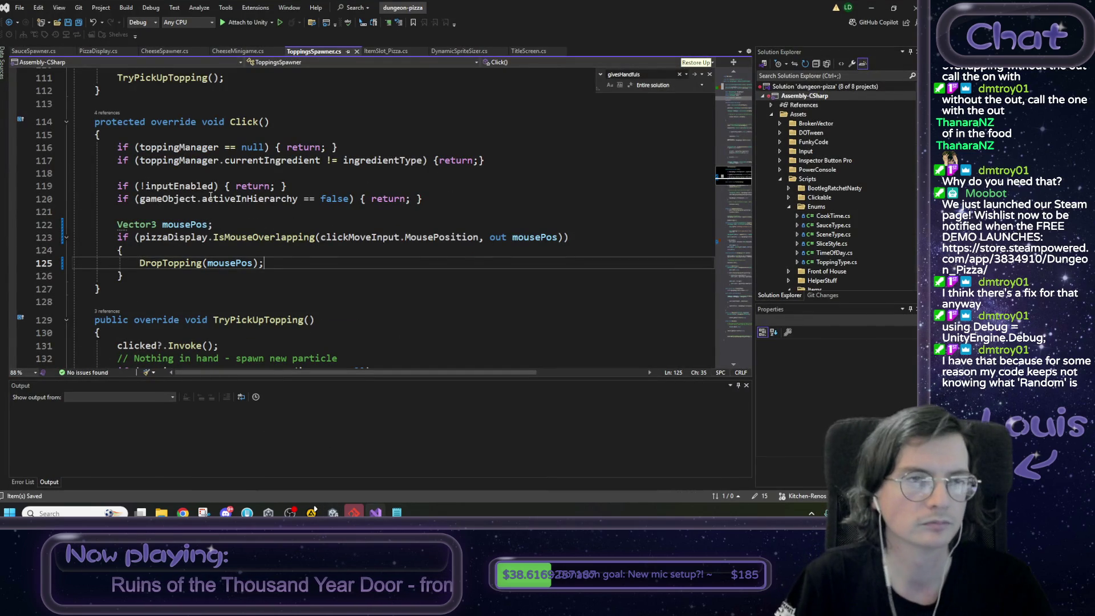
- Change line 17's coyoteBuffer from 'int' 10 to 'float' 10f, save PizzaDisplay.cs, and return to Unity
left_click(226, 234, "ctrl")
scroll(244, 208, "up", 20)
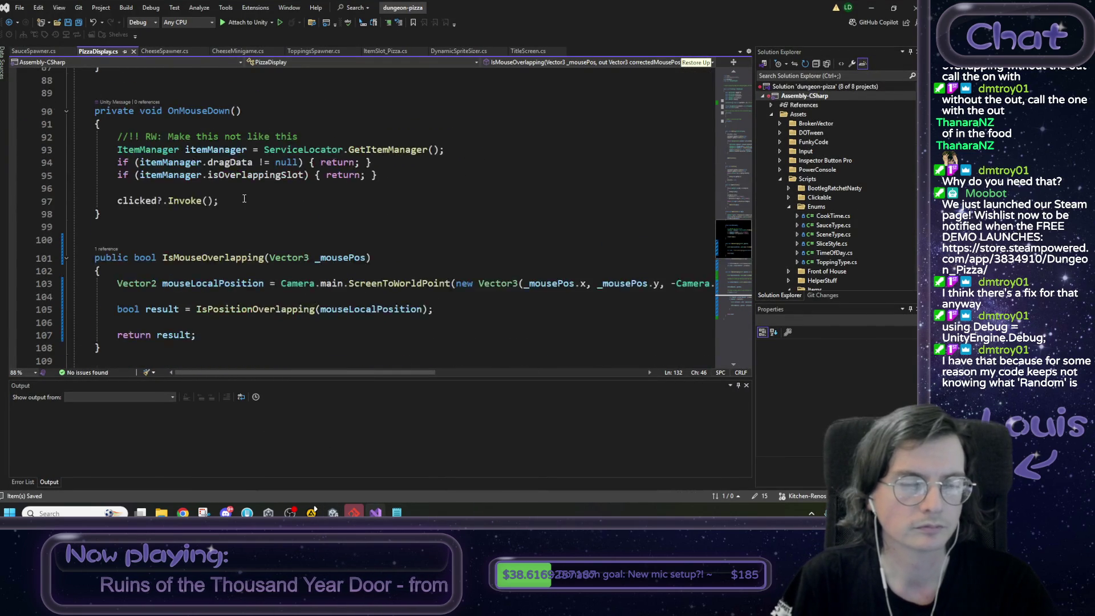
scroll(246, 195, "up", 6)
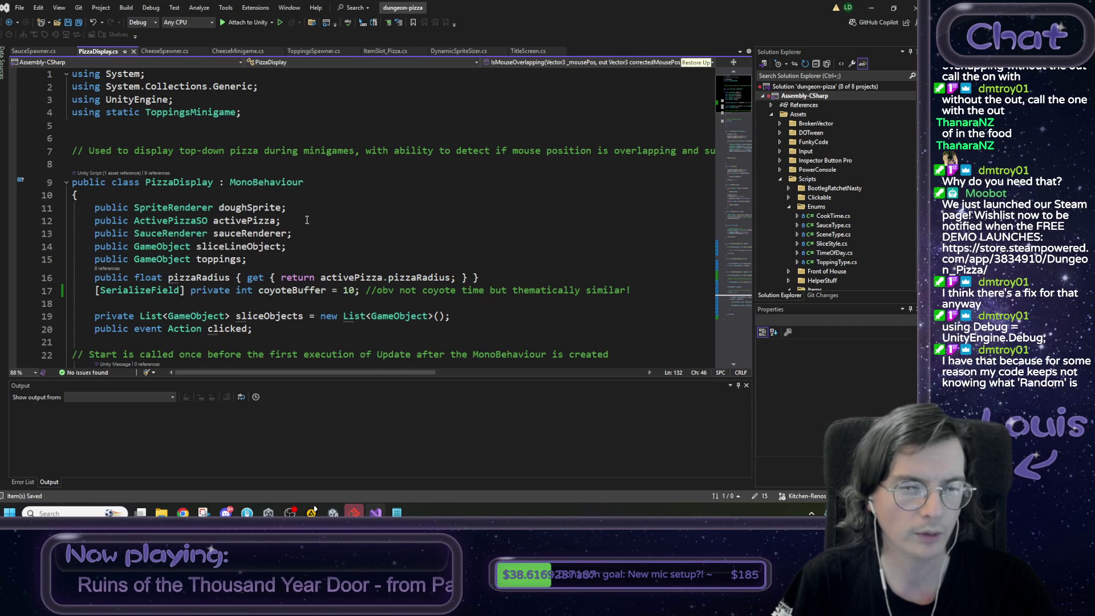
left_click(243, 290)
double_click(244, 290)
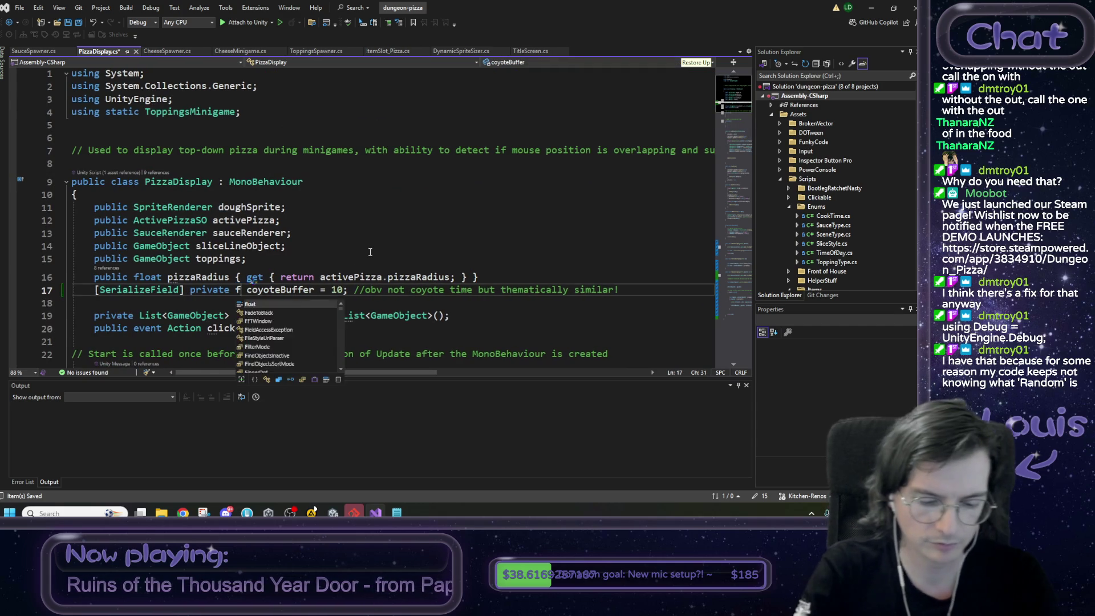
type("float")
left_click(370, 291)
type("f")
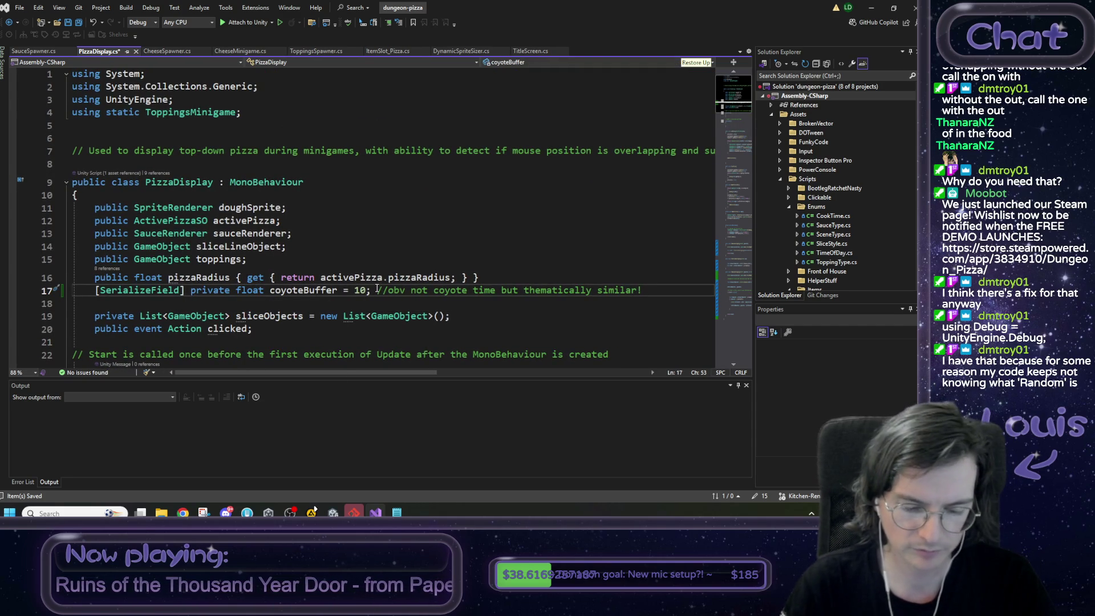
key("ctrl+s")
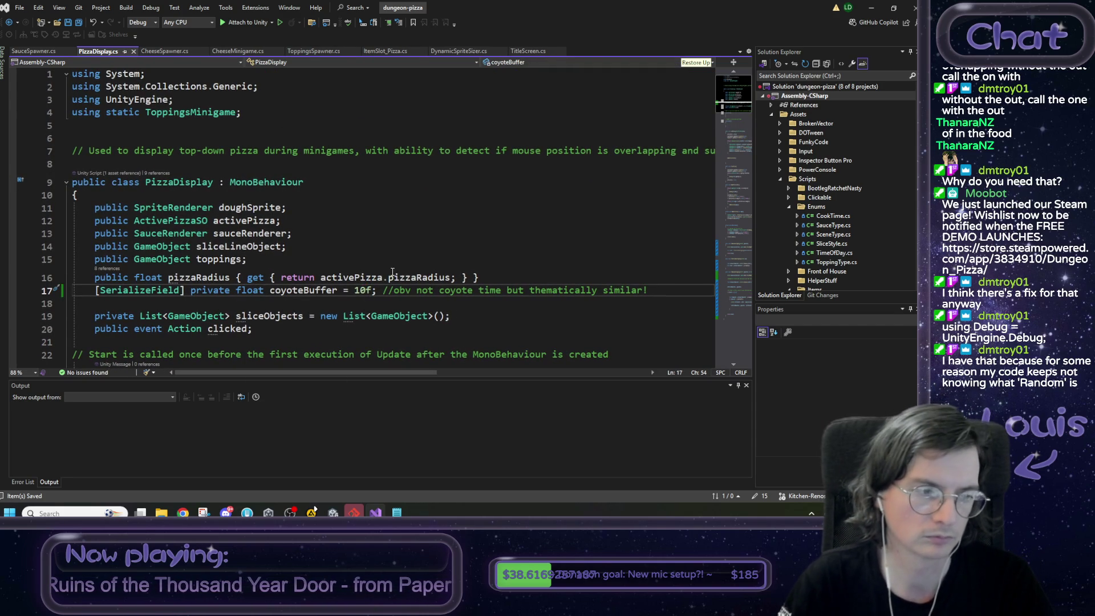
scroll(394, 268, "down", 20)
scroll(391, 273, "down", 4)
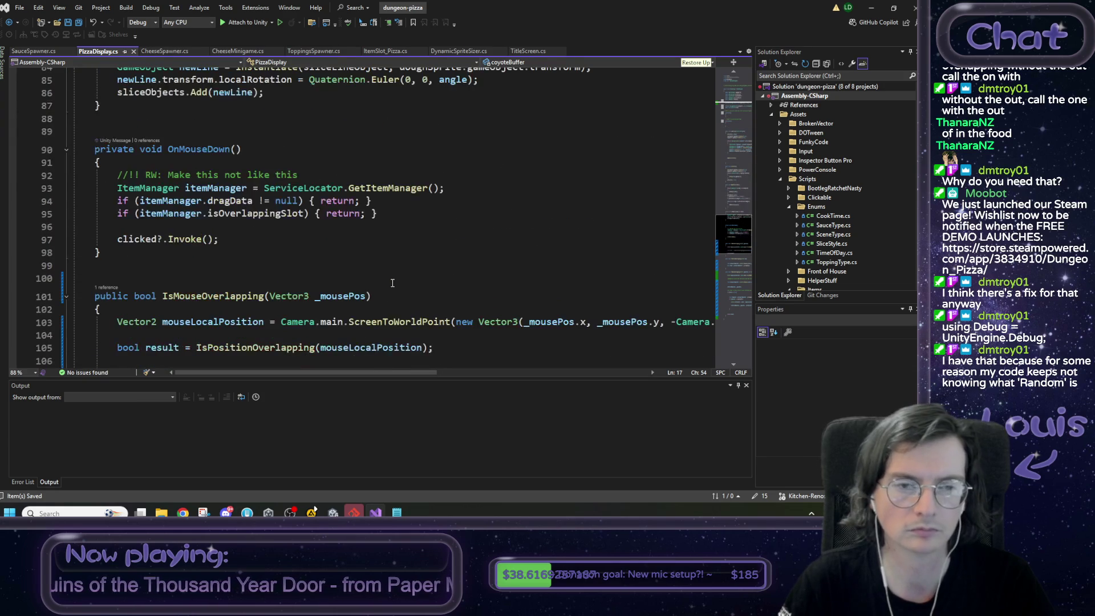
left_click(870, 8)
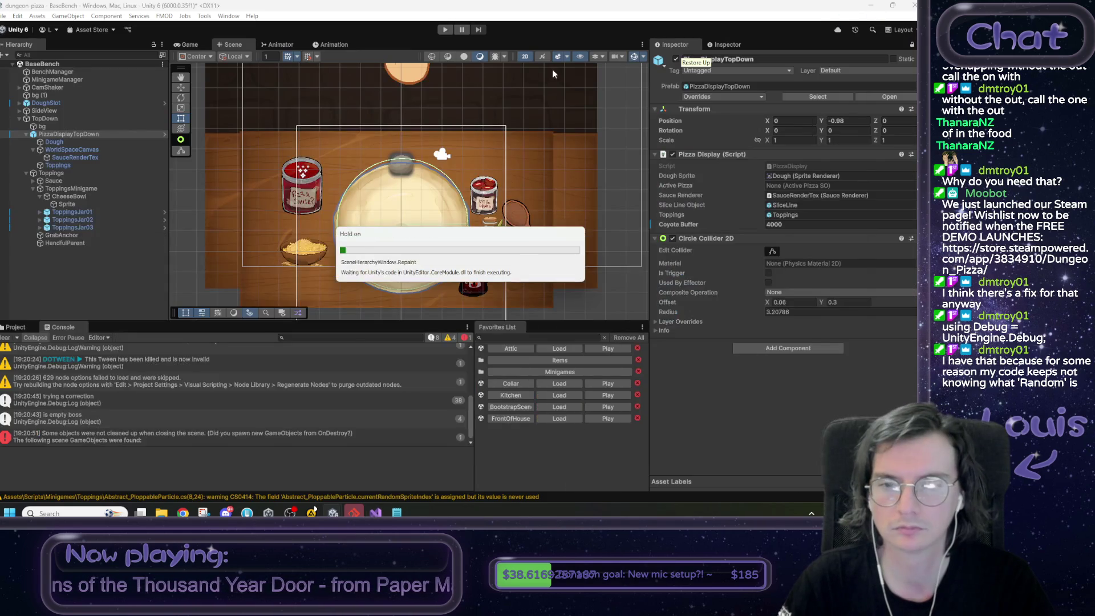
- Start the play test and drop cheese onto the pizza with Coyote Buffer at 0
left_click(444, 29)
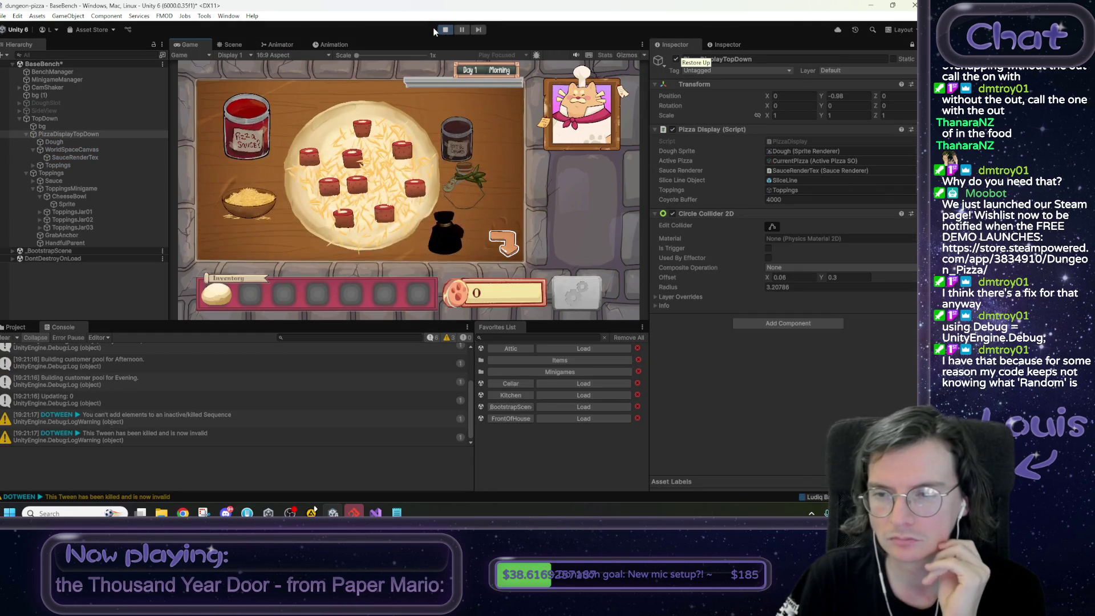
mouse_move(254, 195)
left_mouse_down()
mouse_move(342, 143)
mouse_move(289, 110)
mouse_move(245, 103)
left_mouse_up()
left_click(795, 199)
type("0")
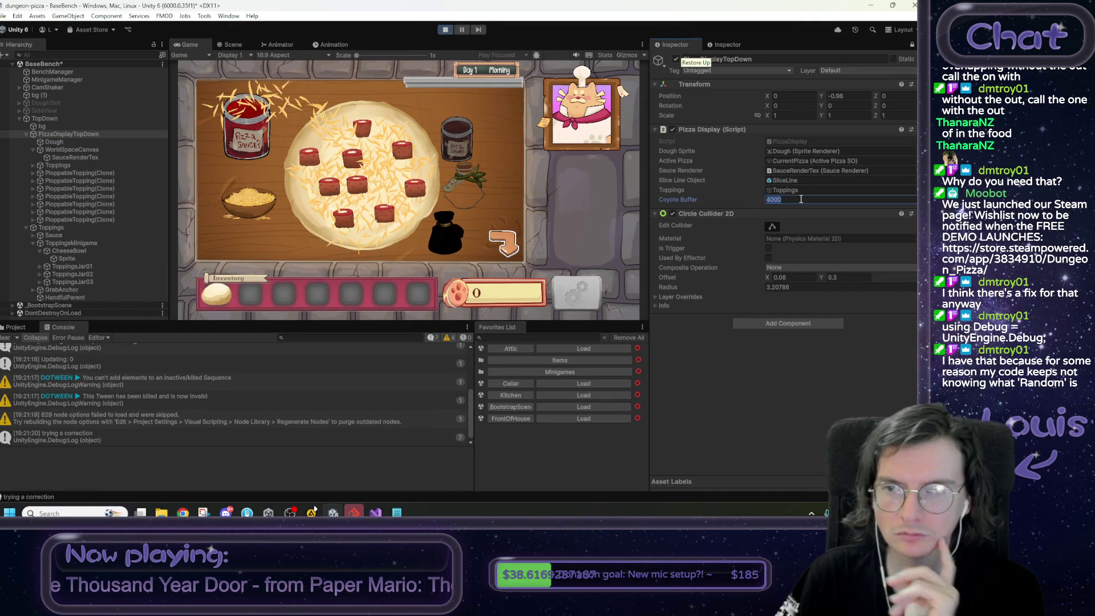
mouse_move(247, 193)
left_mouse_down()
mouse_move(285, 240)
mouse_move(325, 245)
mouse_move(379, 165)
left_mouse_up()
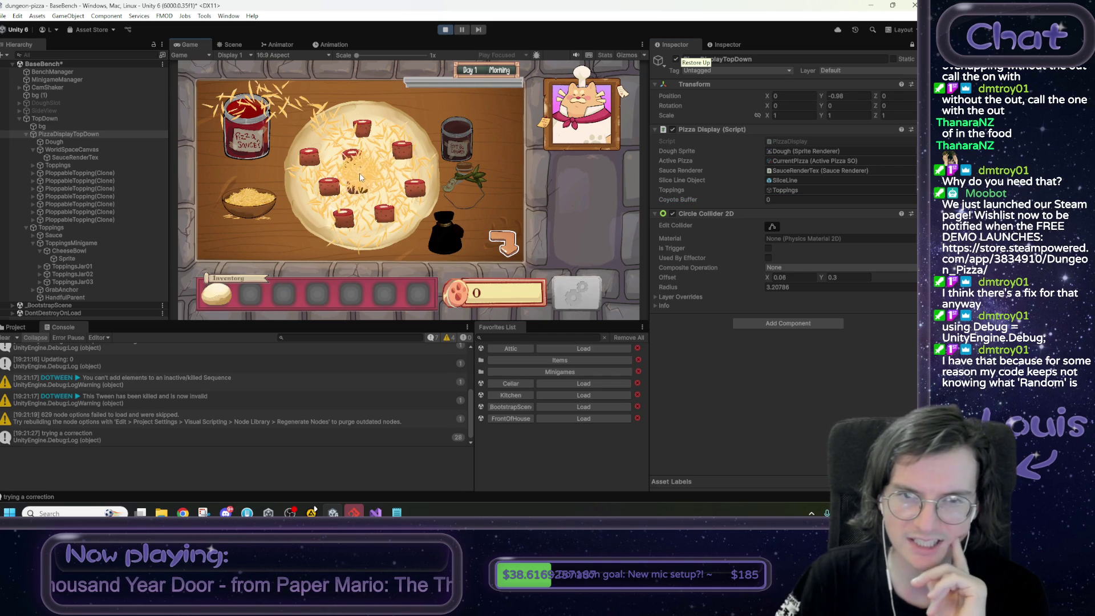
- Test cheese drops near the pizza edge with Coyote Buffer set to 0.1, then 1
left_click(788, 199)
type("0.1")
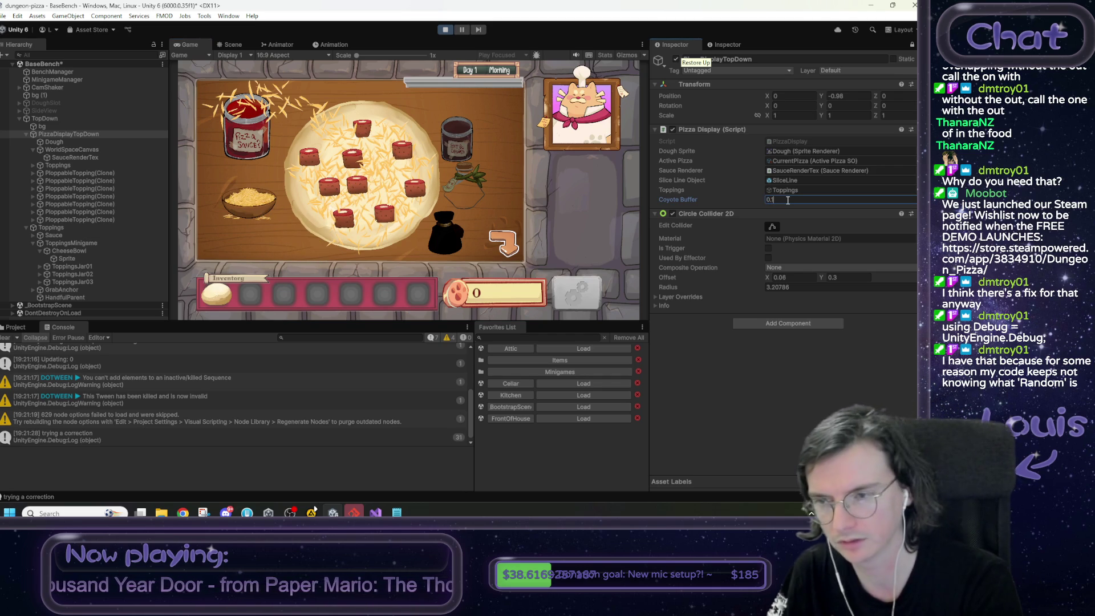
key("Return")
mouse_move(256, 201)
left_mouse_down()
mouse_move(248, 202)
mouse_move(304, 230)
mouse_move(353, 197)
mouse_move(371, 167)
mouse_move(376, 185)
left_mouse_up()
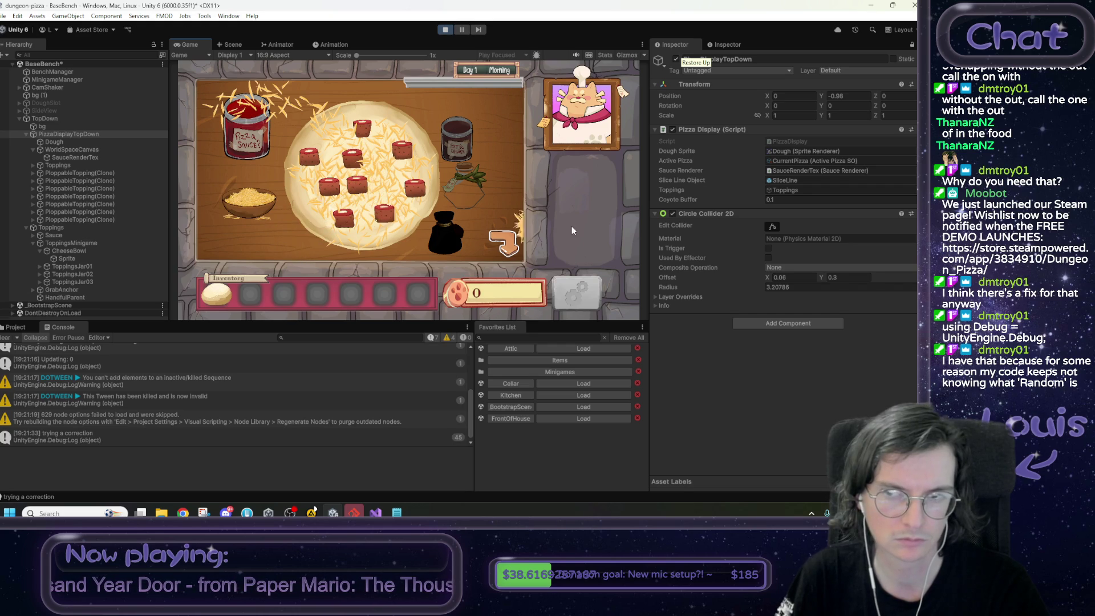
left_click(802, 199)
type("1")
key("Return")
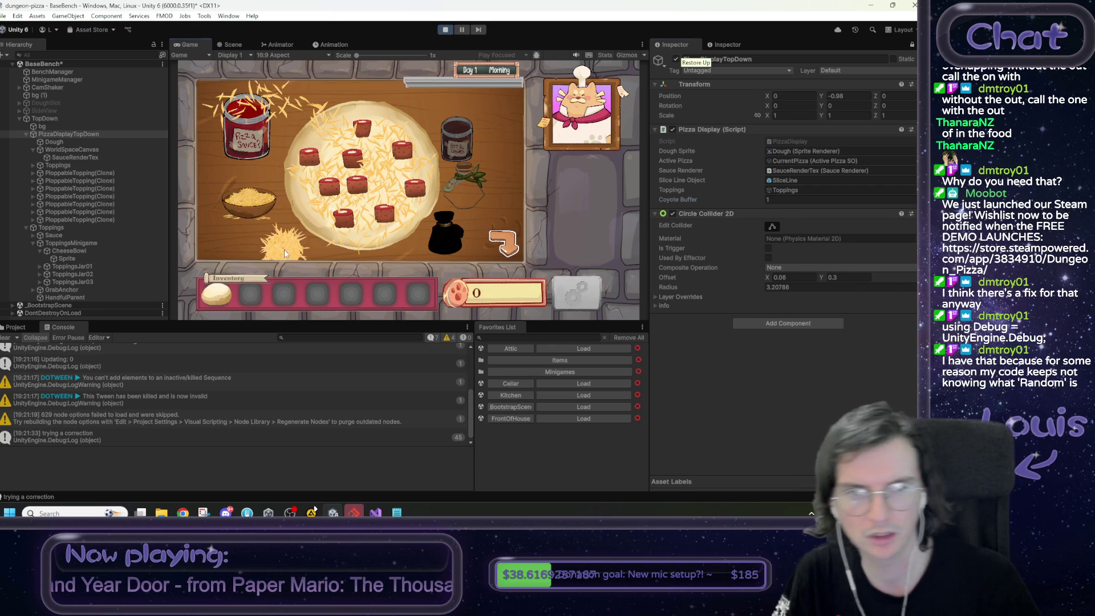
mouse_move(259, 216)
left_mouse_down()
mouse_move(356, 214)
mouse_move(343, 160)
mouse_move(405, 165)
mouse_move(313, 104)
mouse_move(240, 99)
mouse_move(342, 174)
mouse_move(388, 171)
mouse_move(297, 192)
left_mouse_up()
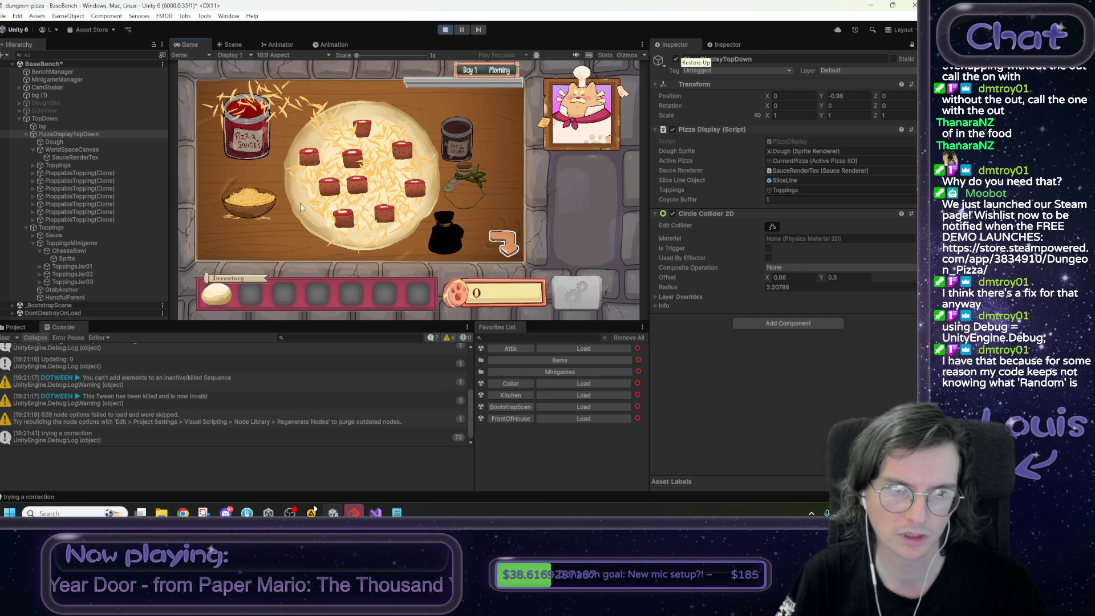
- Raise Coyote Buffer to 5, then 10, and sprinkle cheese across the pizza's upper right
left_click(780, 199)
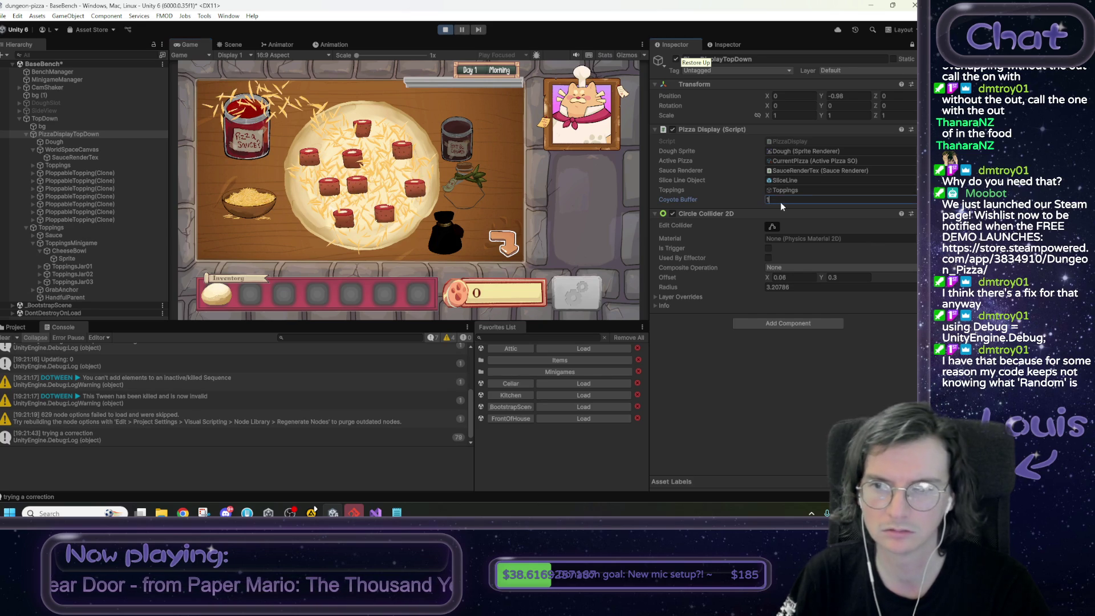
type("5")
key("Return")
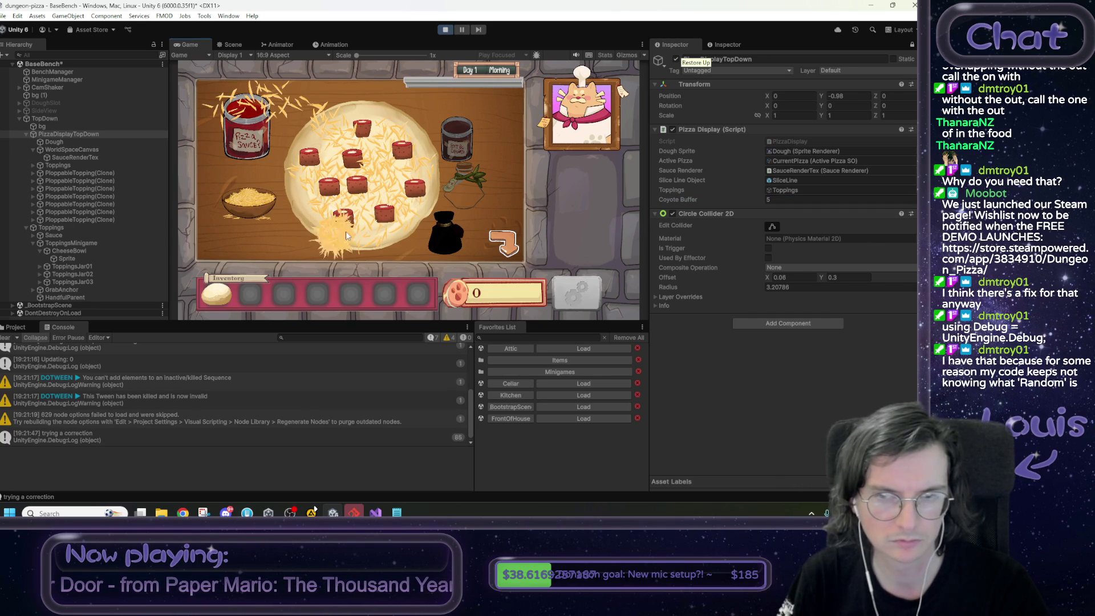
left_click(794, 199)
type("10")
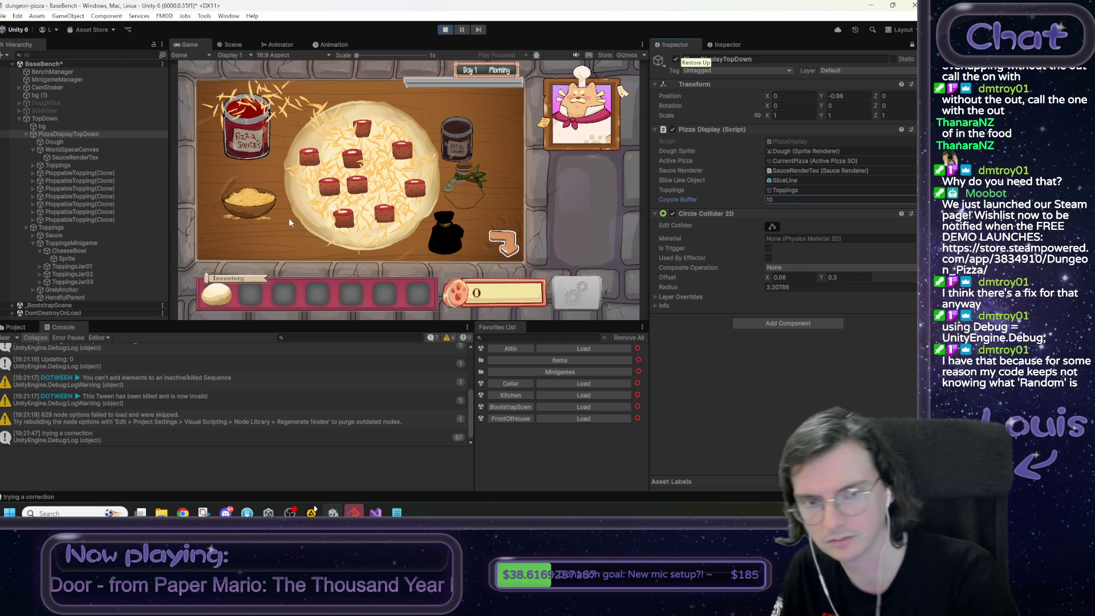
key("Return")
mouse_move(253, 204)
left_mouse_down()
mouse_move(349, 203)
mouse_move(450, 119)
mouse_move(502, 109)
mouse_move(569, 187)
mouse_move(504, 194)
mouse_move(431, 117)
mouse_move(206, 255)
mouse_move(296, 228)
mouse_move(356, 139)
mouse_move(251, 166)
mouse_move(525, 205)
left_mouse_up()
- Set Coyote Buffer to 7.5 and drop four handfuls of cheese onto and just past the pizza edge
left_click(782, 198)
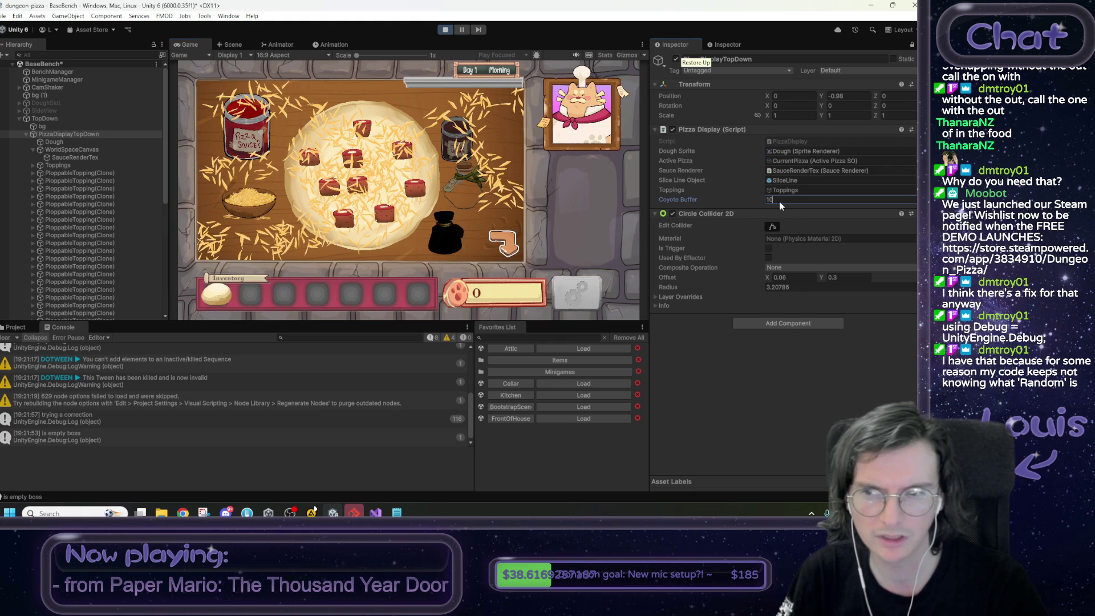
type("7.5")
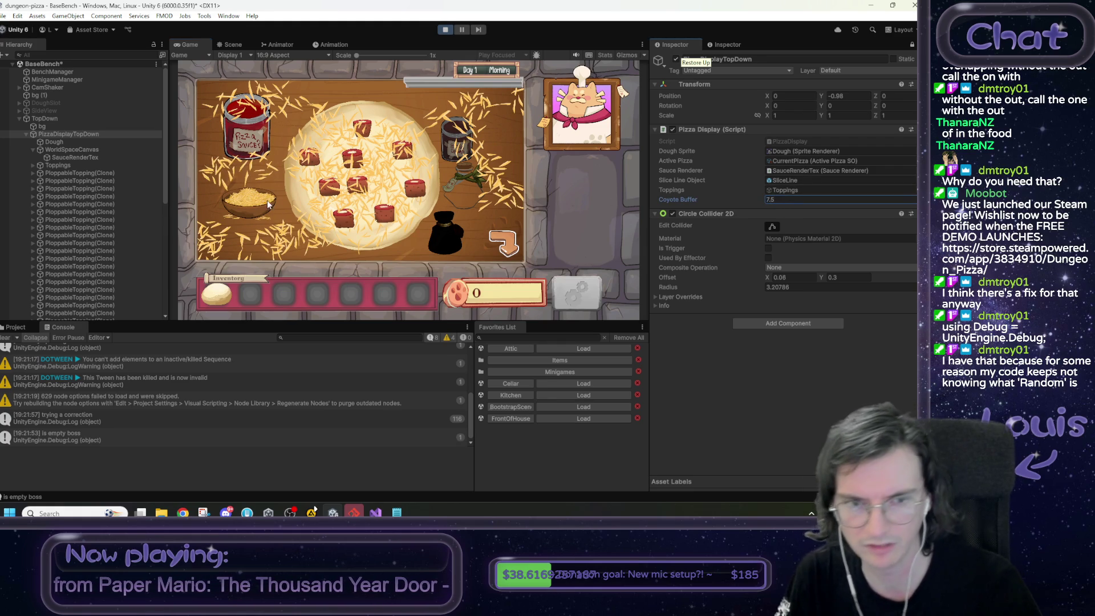
mouse_move(260, 171)
left_mouse_down()
mouse_move(285, 251)
mouse_move(342, 228)
mouse_move(393, 148)
mouse_move(348, 188)
mouse_move(373, 128)
mouse_move(423, 199)
mouse_move(419, 138)
mouse_move(251, 196)
mouse_move(405, 108)
mouse_move(431, 143)
left_mouse_up()
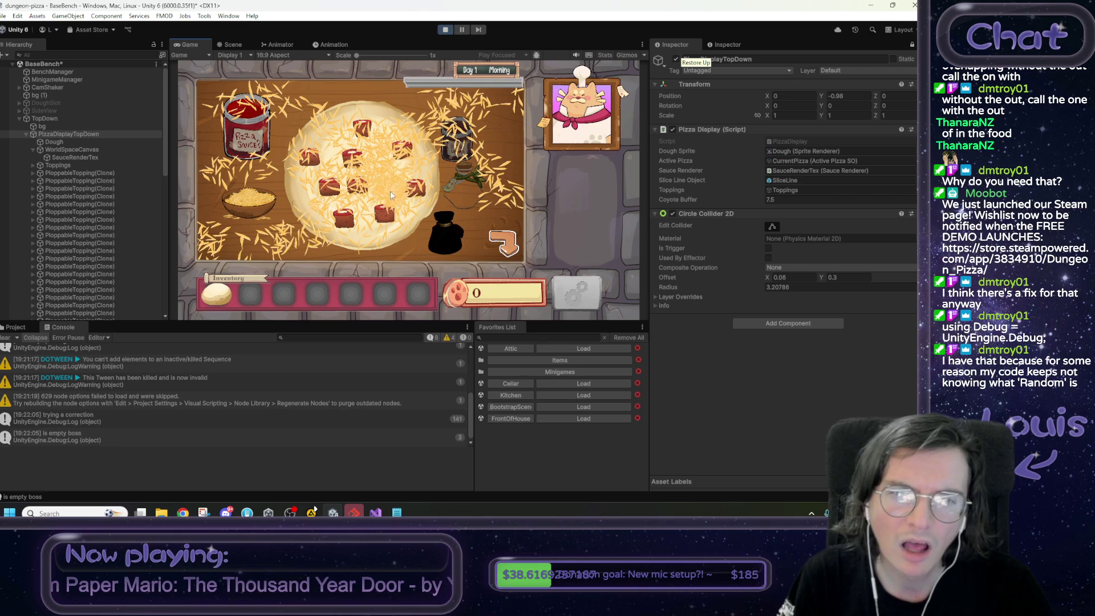
mouse_move(390, 194)
left_mouse_down()
mouse_move(382, 103)
mouse_move(328, 171)
mouse_move(467, 97)
mouse_move(527, 124)
mouse_move(426, 100)
mouse_move(341, 147)
mouse_move(340, 138)
left_mouse_up()
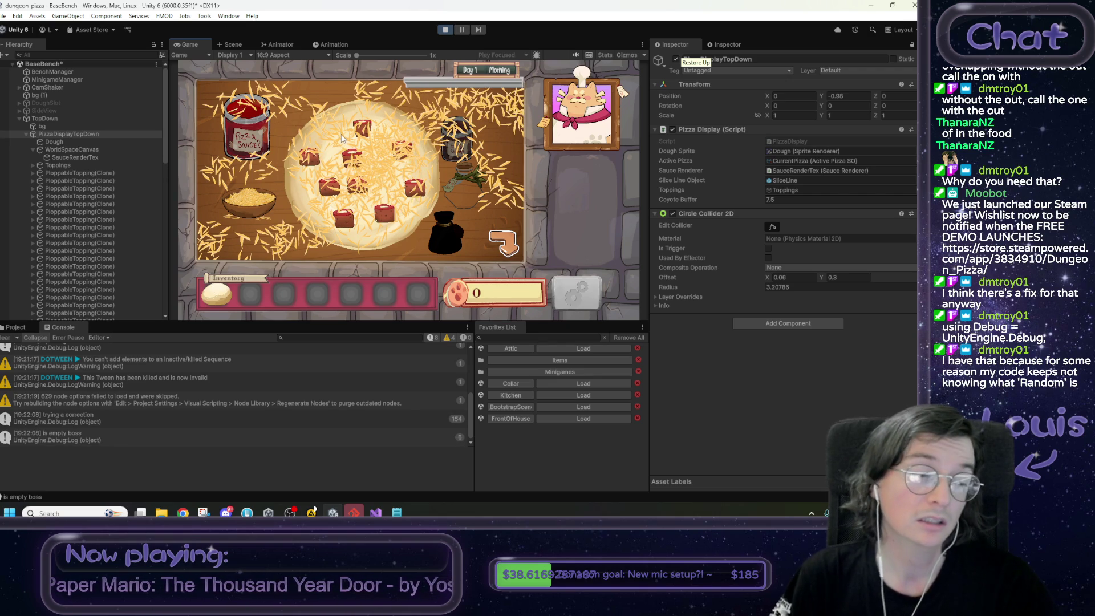
mouse_move(248, 199)
left_mouse_down()
mouse_move(352, 107)
mouse_move(485, 102)
mouse_move(508, 192)
mouse_move(491, 94)
mouse_move(365, 162)
mouse_move(439, 102)
mouse_move(465, 120)
left_mouse_up()
mouse_move(274, 201)
left_mouse_down()
mouse_move(454, 114)
mouse_move(509, 109)
mouse_move(416, 108)
mouse_move(380, 203)
left_mouse_up()
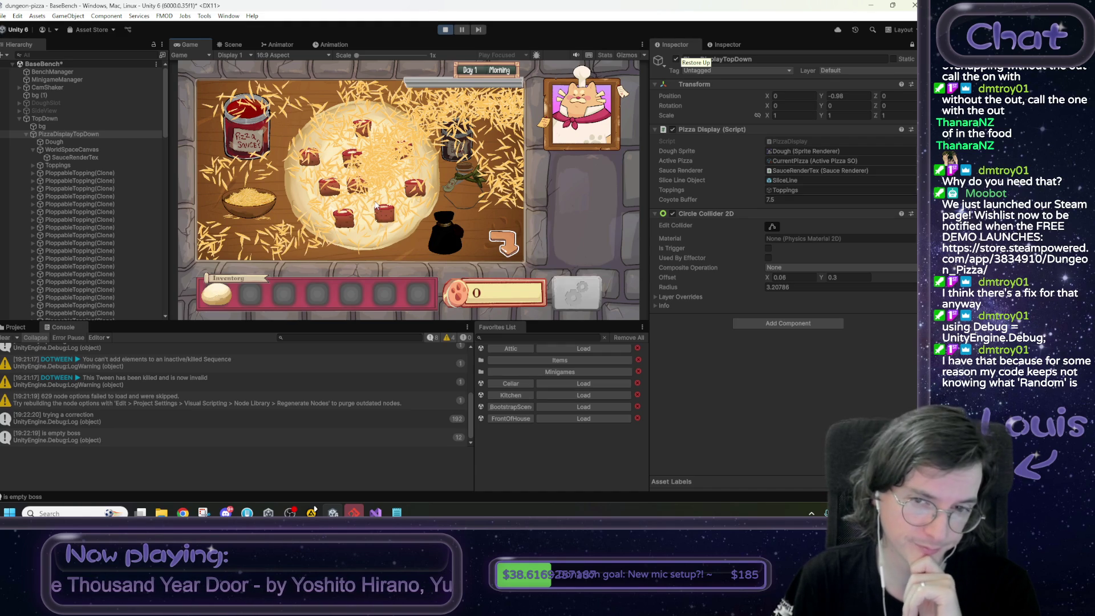
- Capture a Snipping Tool screenshot of the Game view's cheese-covered pizza
left_click(204, 513)
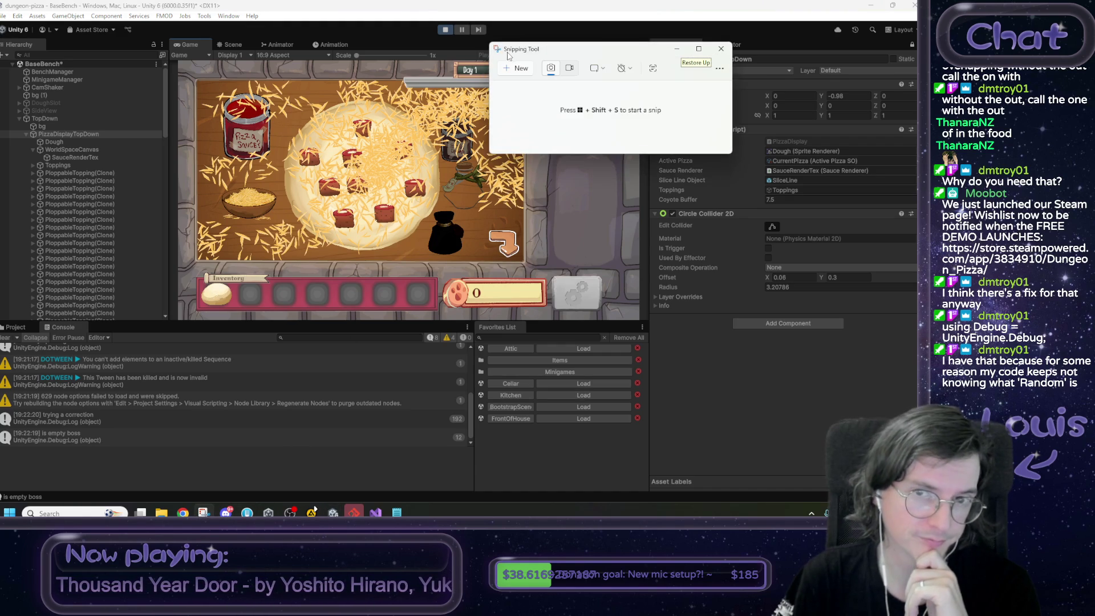
left_click(520, 73)
mouse_move(533, 77)
left_mouse_down()
mouse_move(193, 272)
mouse_move(184, 266)
left_mouse_up()
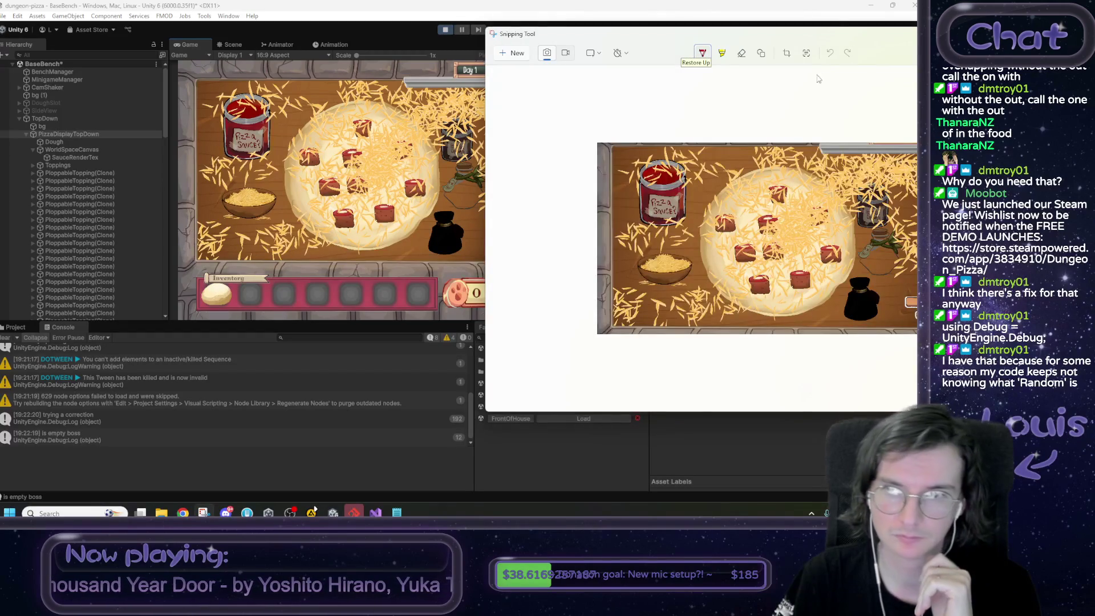
- Move the Snipping Tool window aside, toggle the in-game debug controls, and bring Unity forward
left_click_drag(809, 41, 541, 43)
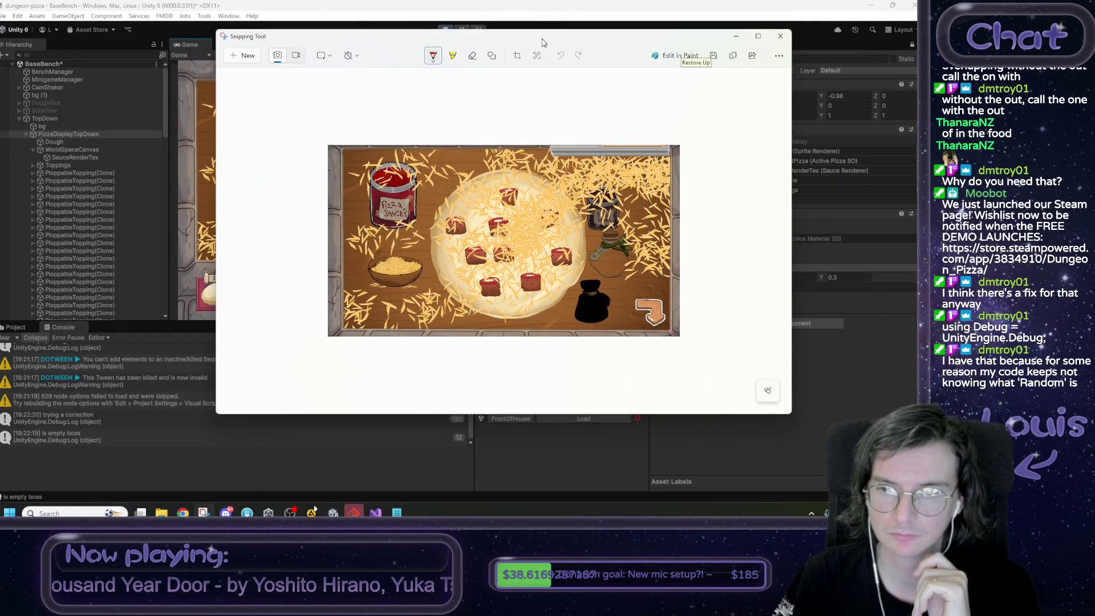
left_click(735, 35)
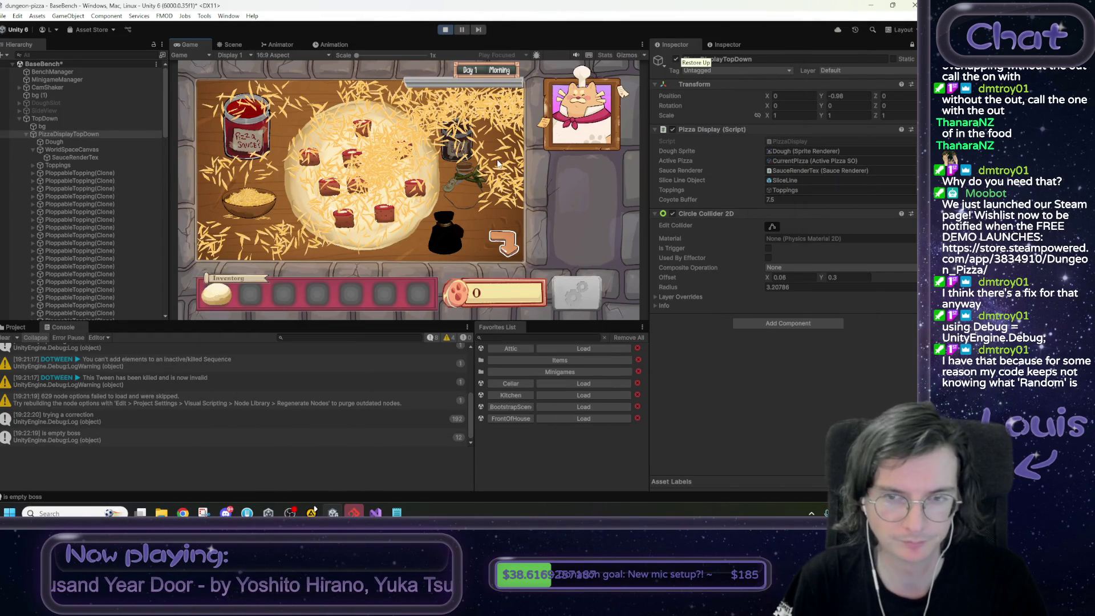
key("grave")
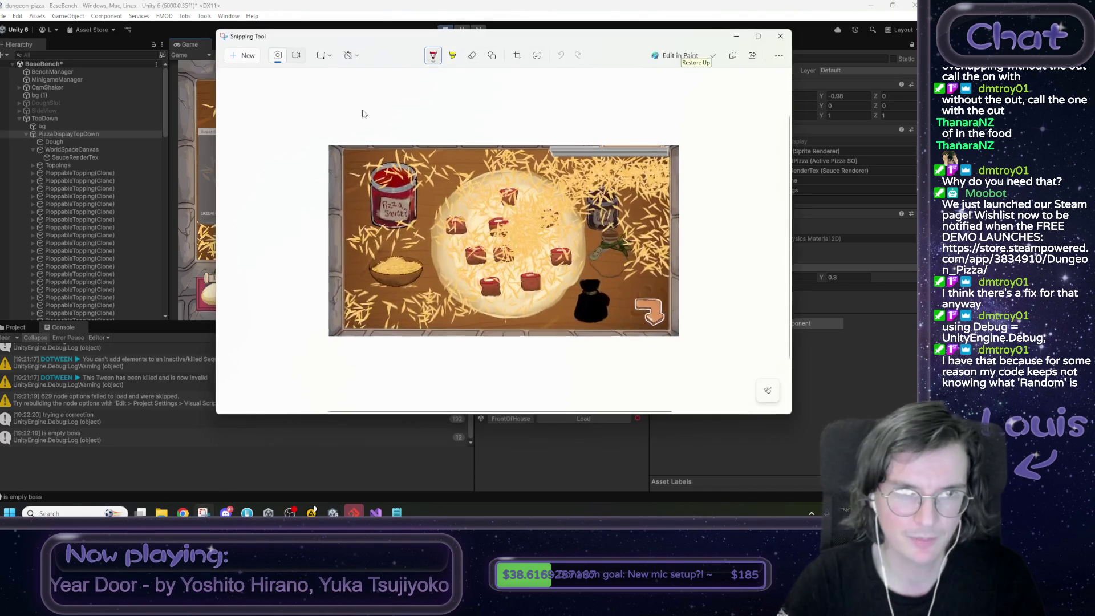
mouse_move(320, 46)
left_mouse_down()
mouse_move(481, 96)
mouse_move(156, 134)
mouse_move(40, 212)
mouse_move(2, 182)
mouse_move(411, 150)
mouse_move(230, 175)
mouse_move(134, 221)
mouse_move(169, 265)
left_mouse_up()
left_click(245, 186)
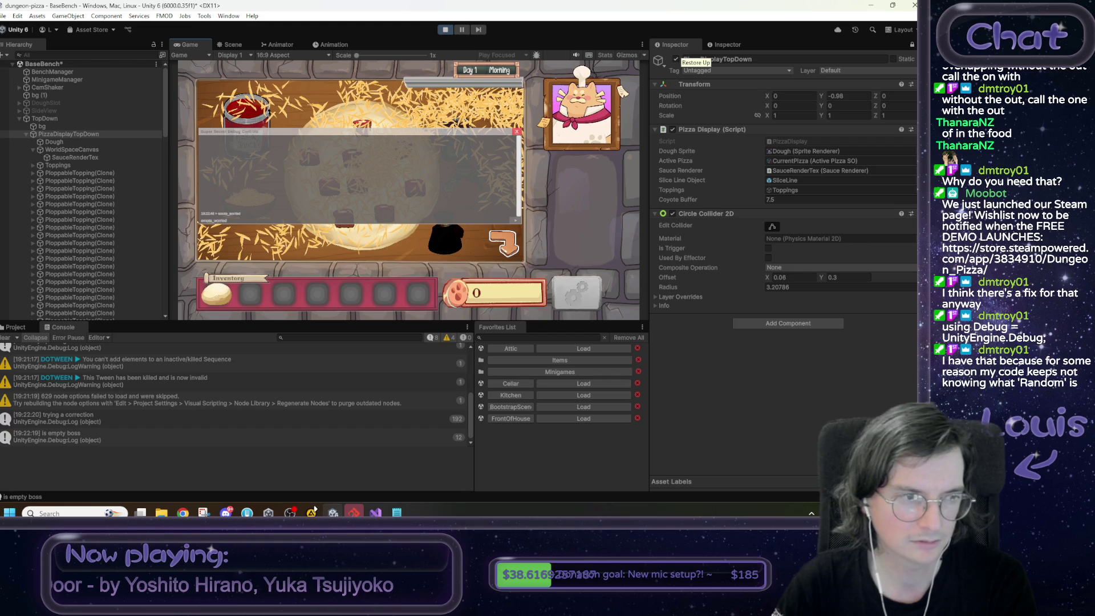
- Cancel a first screen capture and rerun the previous in-game debug command
key("super+shift+s")
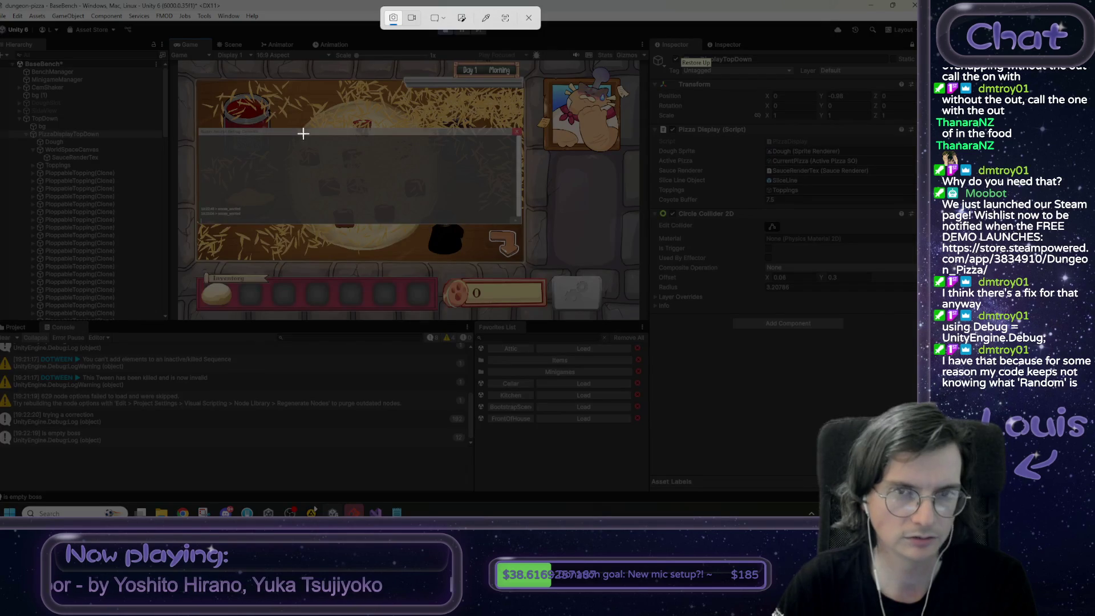
left_click(398, 176)
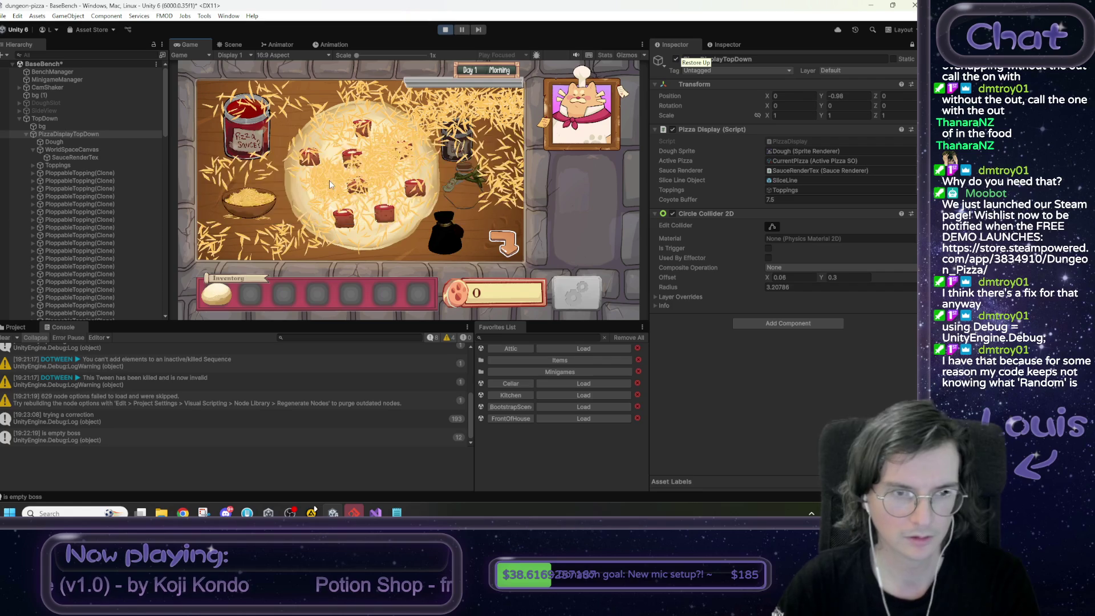
key("Up")
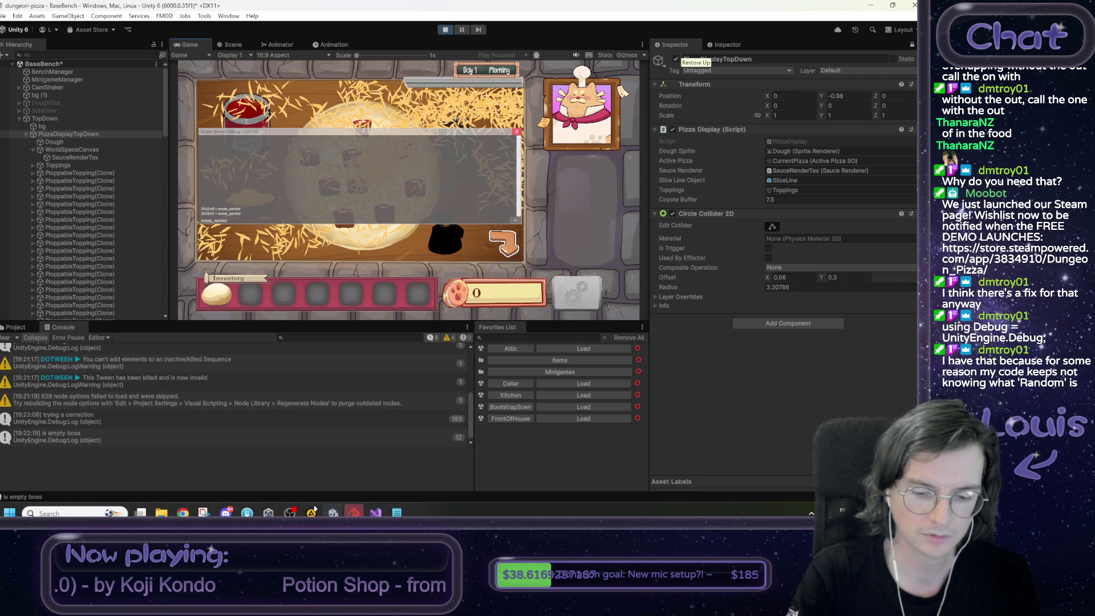
key("Return")
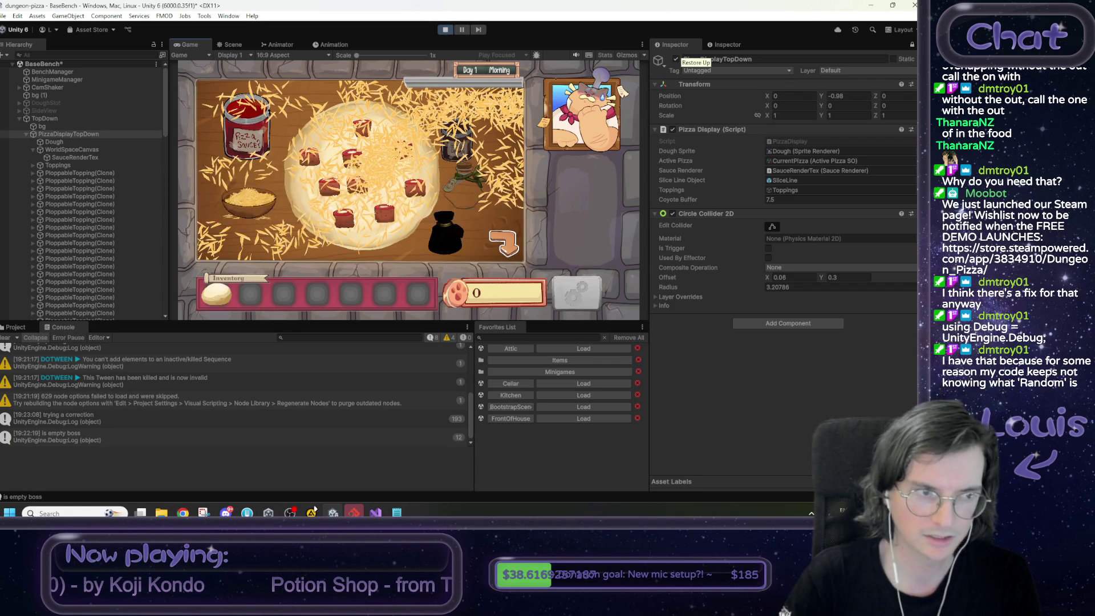
- Snip a small piece of the Game view, then reopen the in-game debug controls
key("super+shift+s")
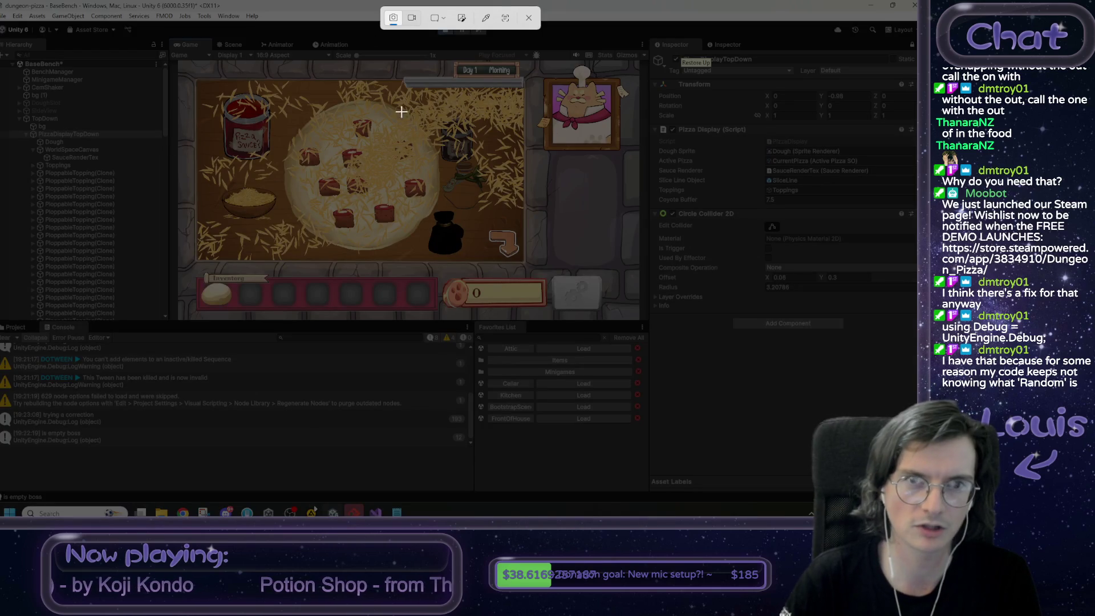
left_click_drag(402, 112, 459, 140)
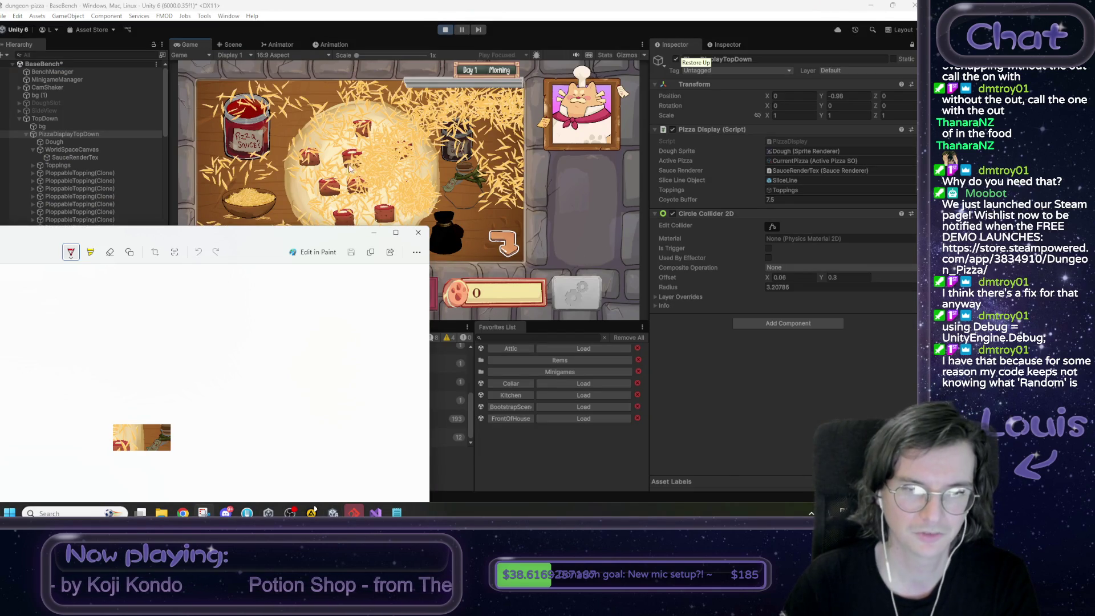
left_click(349, 171)
key("grave")
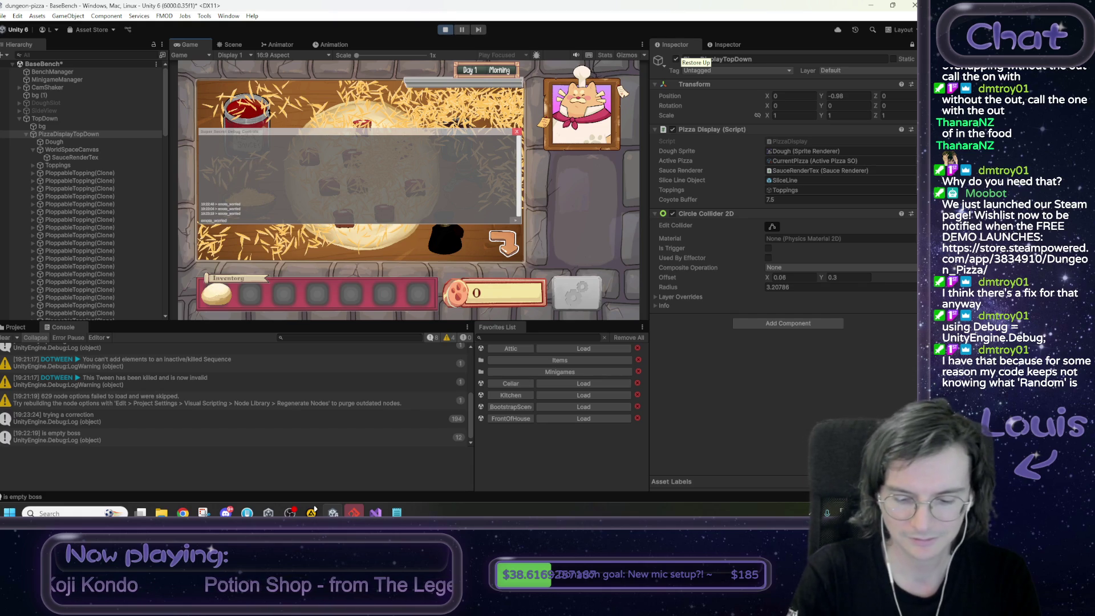
- Screenshot the whole cheese-covered Game view and end the play-test
key("super+shift+s")
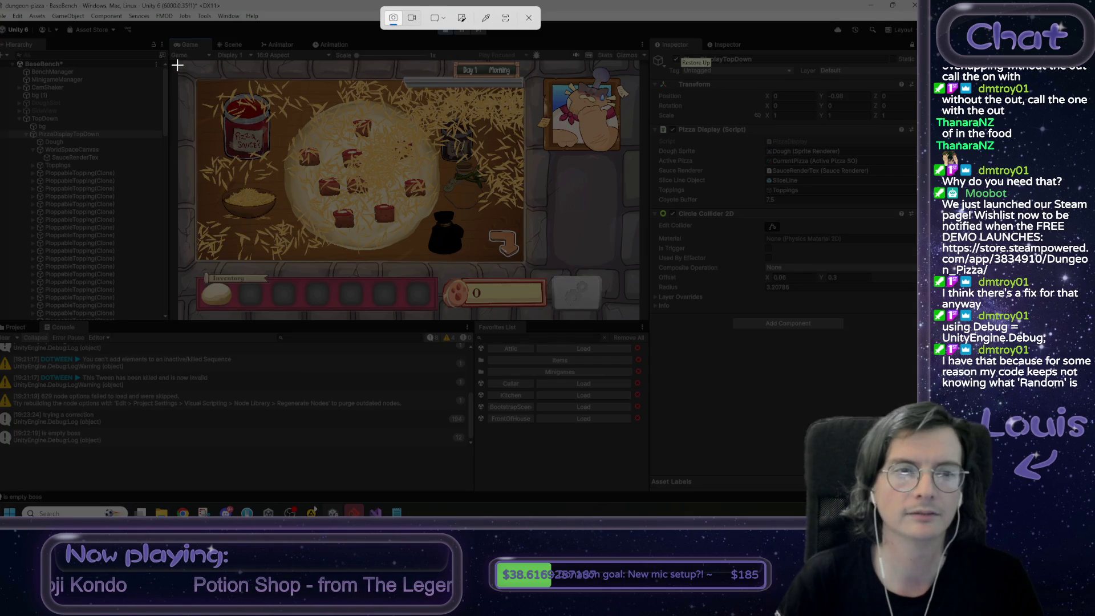
mouse_move(180, 60)
left_mouse_down()
mouse_move(413, 126)
mouse_move(633, 285)
mouse_move(636, 321)
left_mouse_up()
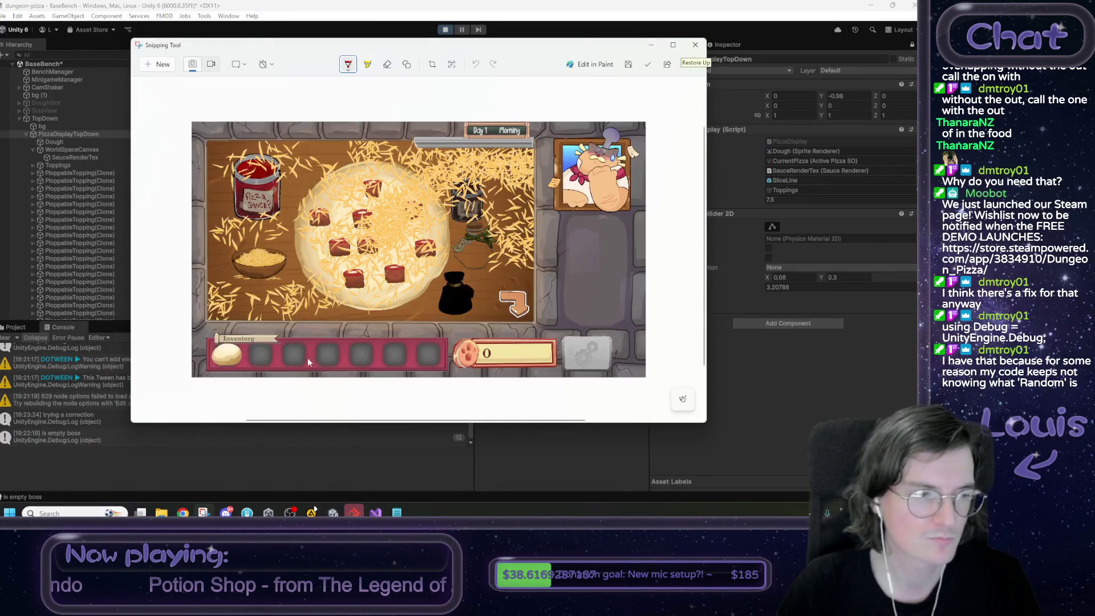
left_click(278, 1)
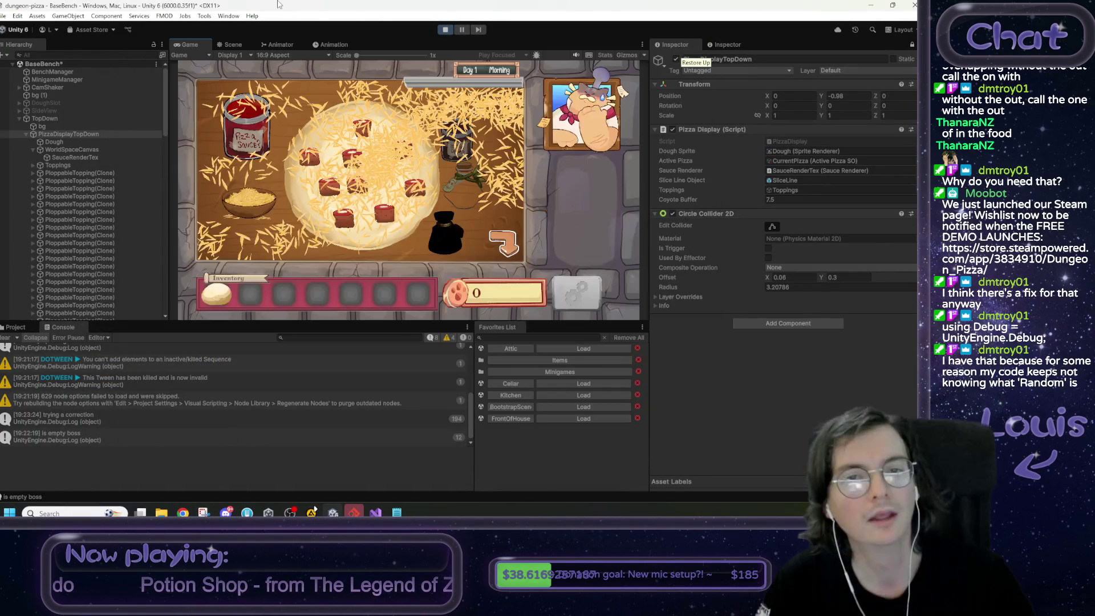
left_click(444, 30)
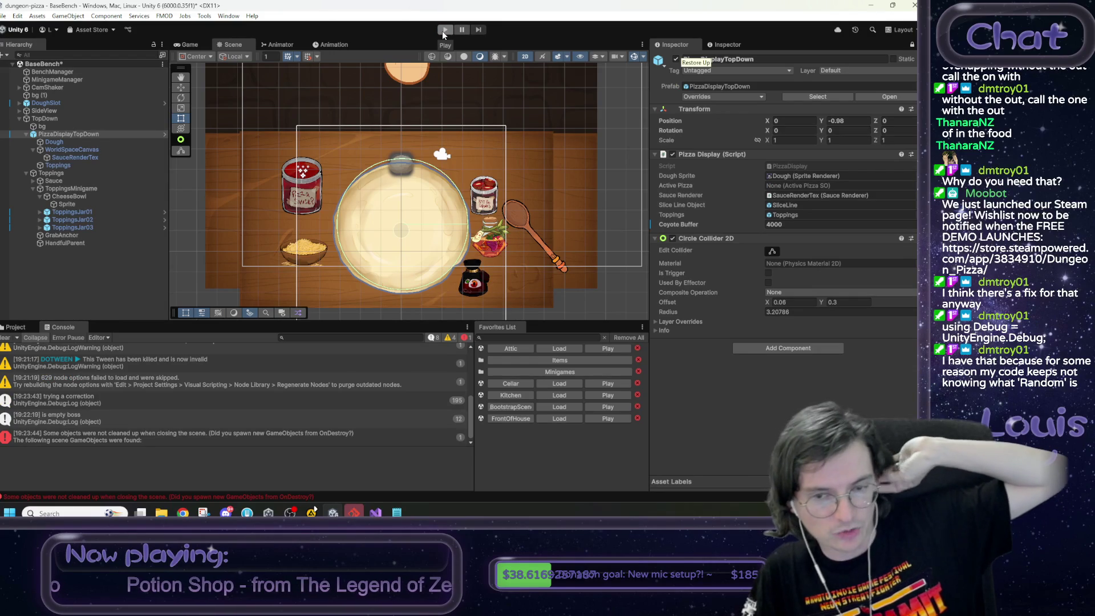
mouse_move(397, 512)
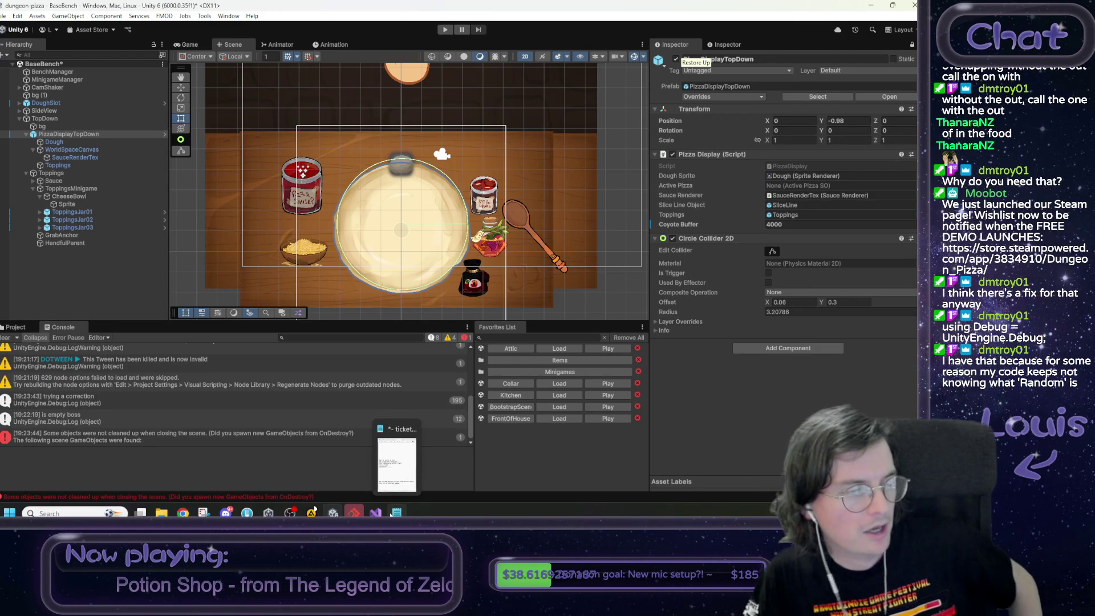